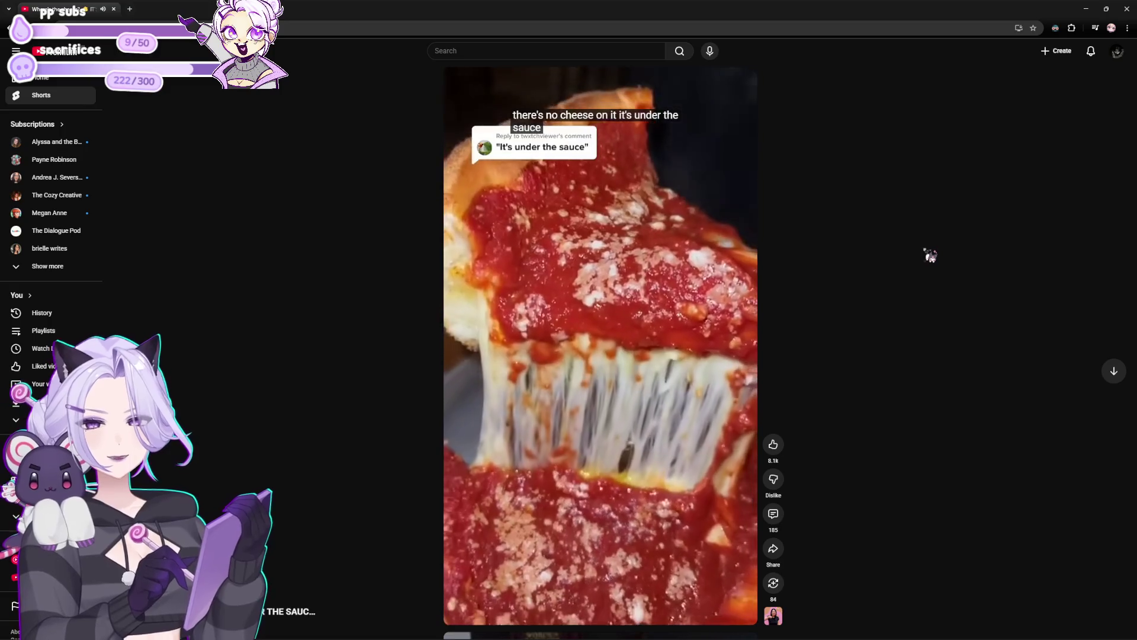
# Pause the deep-dish pizza Short and close the browser to reveal the Godot editor
pyautogui.press('space')
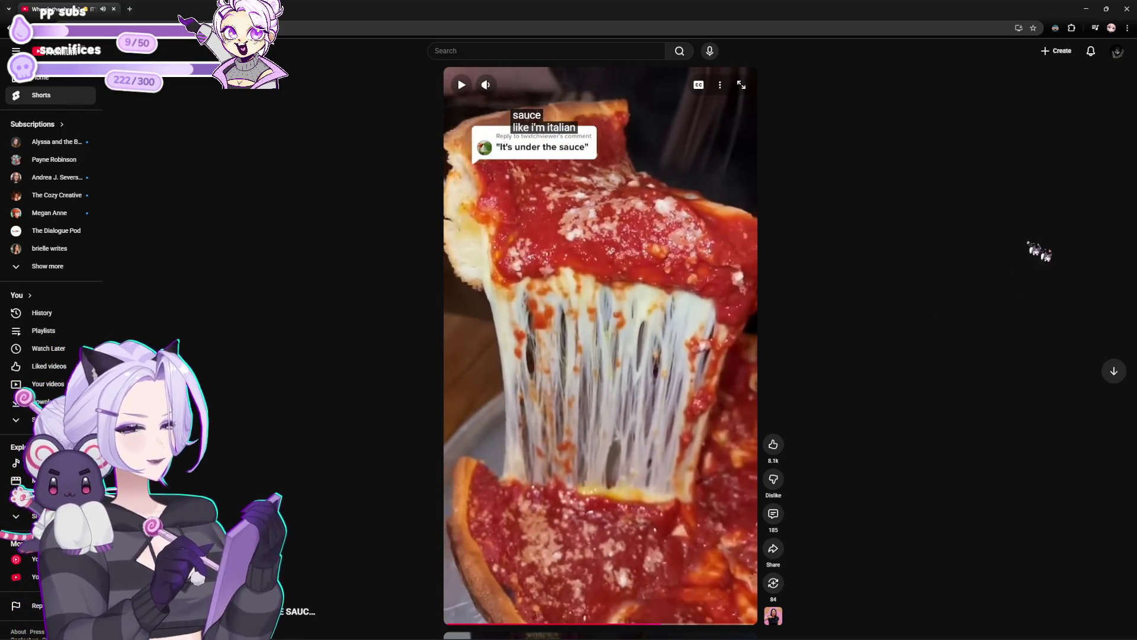
pyautogui.click(1127, 8)
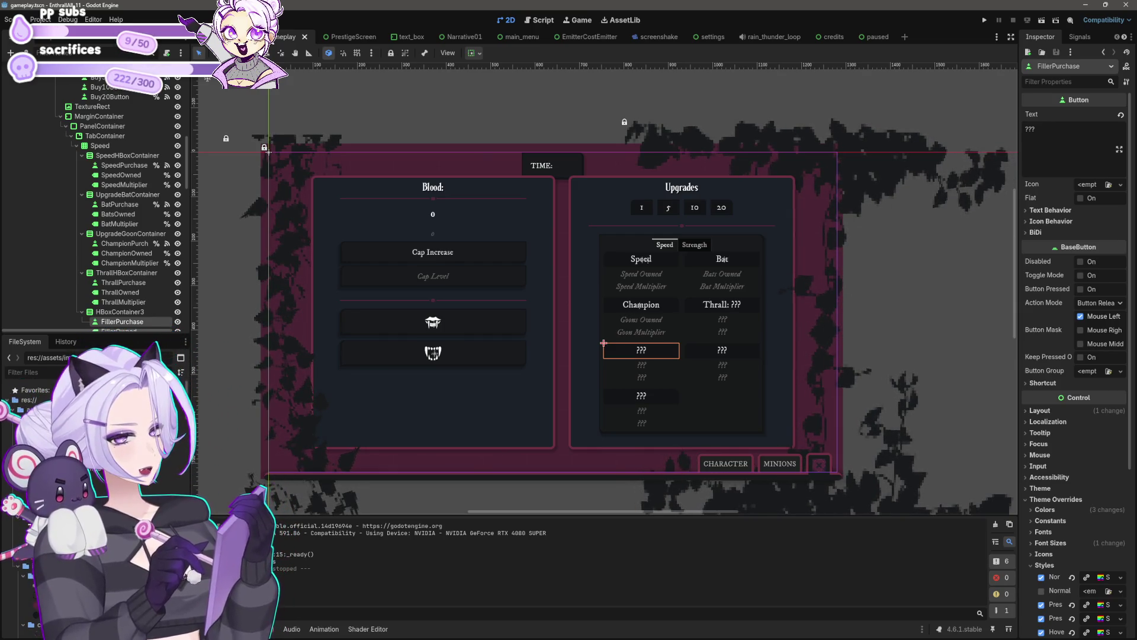
pyautogui.scroll(-2, 660, 385)
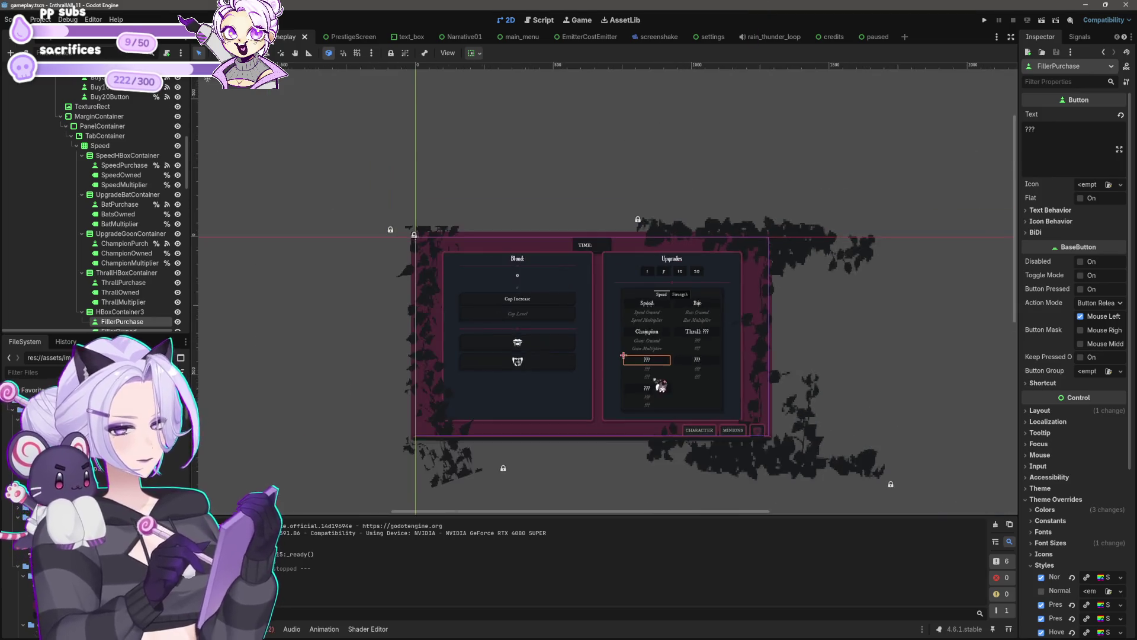
pyautogui.moveTo(589, 452)
pyautogui.mouseDown()
pyautogui.moveTo(571, 445)
pyautogui.moveTo(557, 396)
pyautogui.mouseUp()
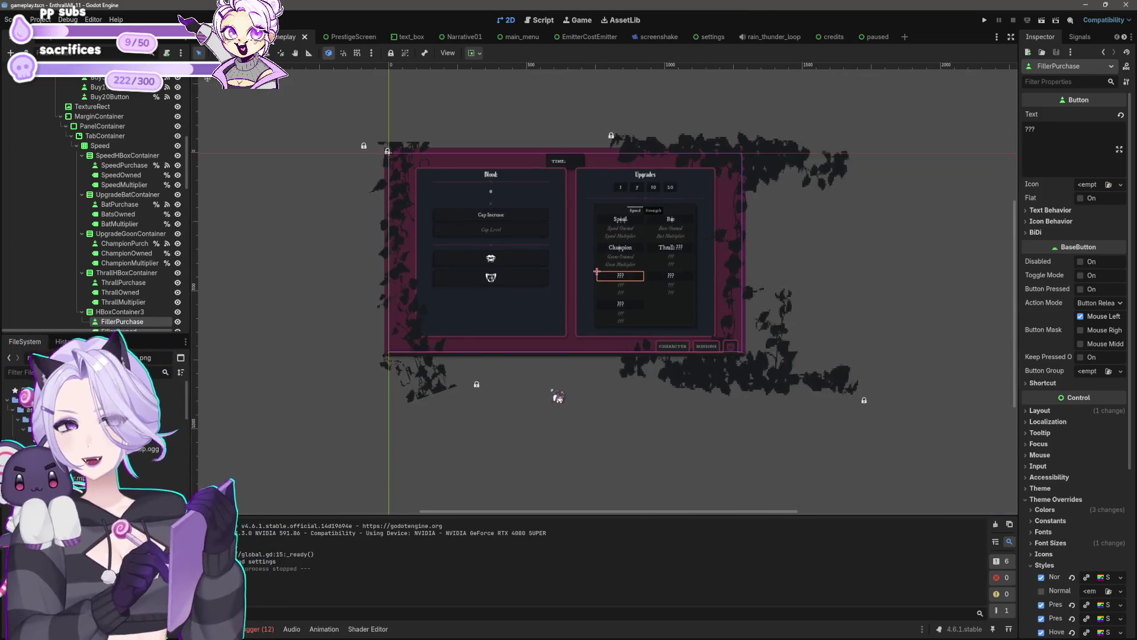
pyautogui.scroll(3, 574, 358)
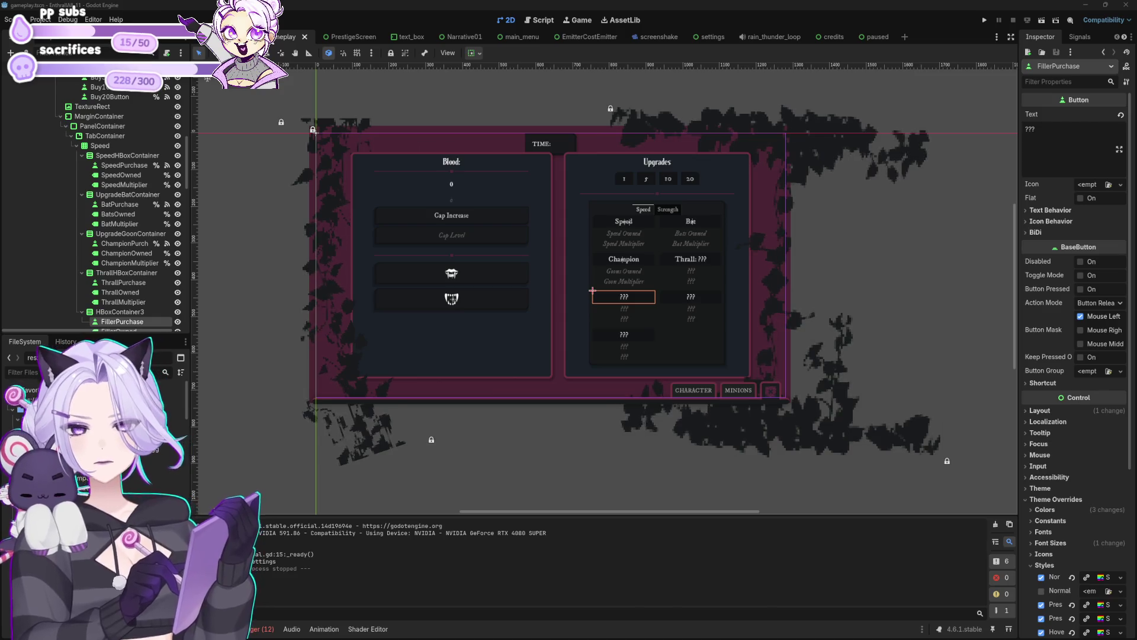
# Inspect the Bat and Champion upgrade buttons in the viewport to locate their containers
pyautogui.scroll(4, 687, 267)
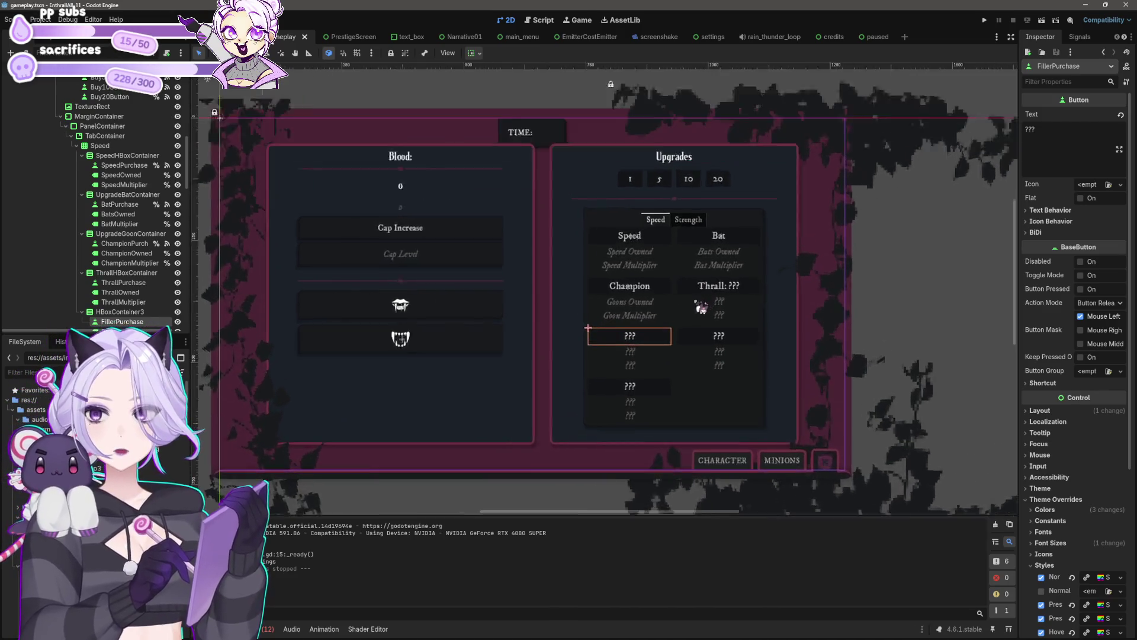
pyautogui.scroll(2, 699, 314)
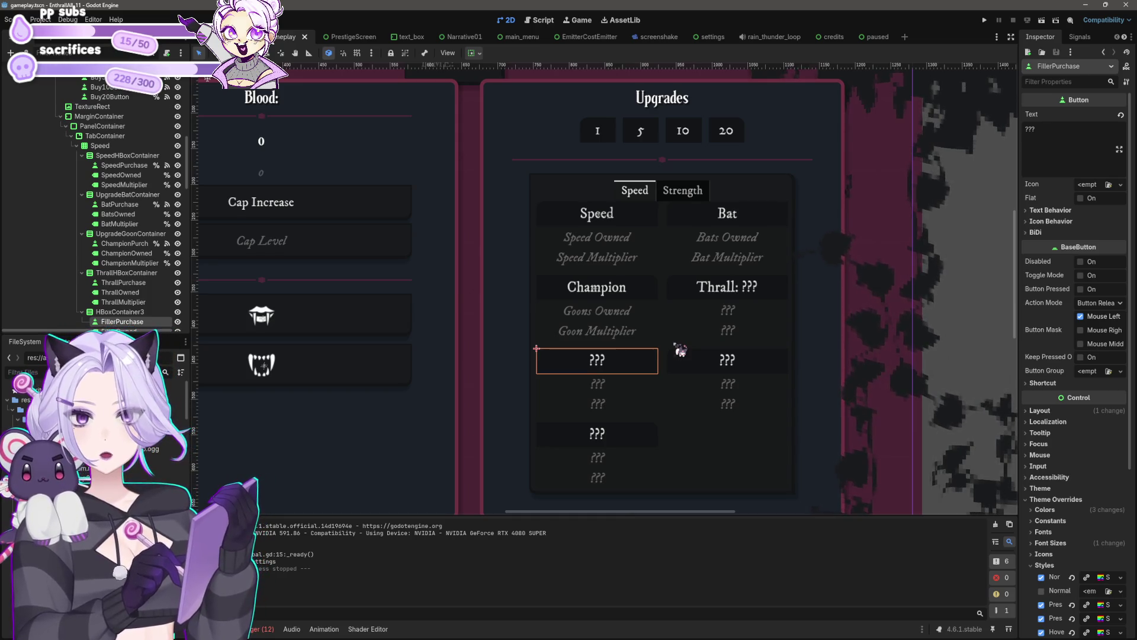
pyautogui.click(756, 223)
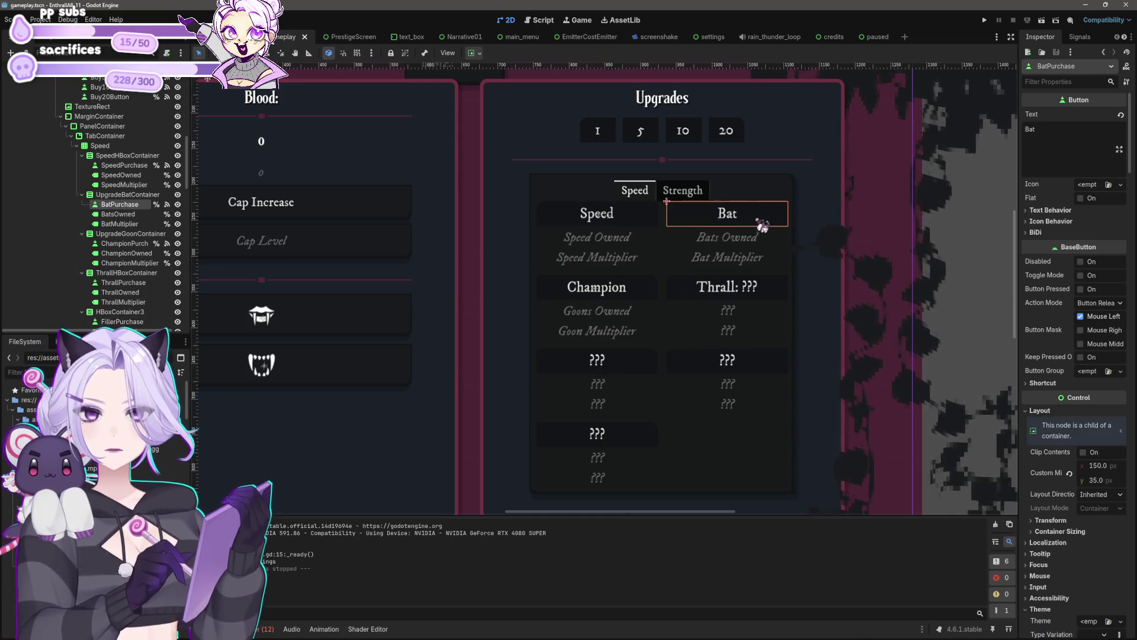
pyautogui.scroll(2, 747, 244)
pyautogui.scroll(2, 748, 244)
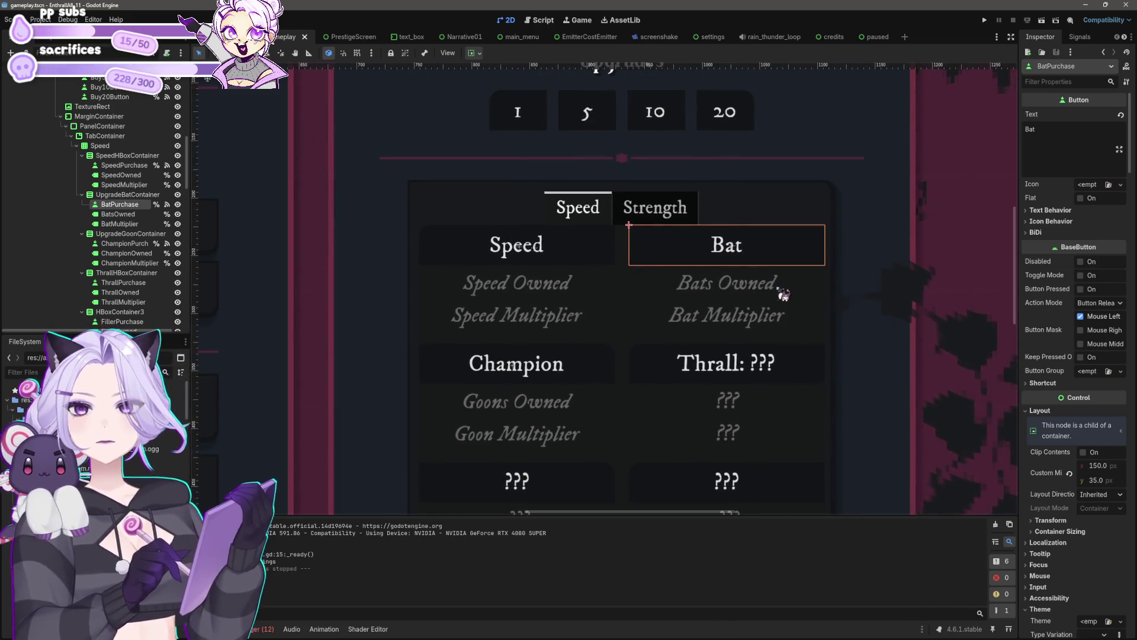
pyautogui.click(589, 373)
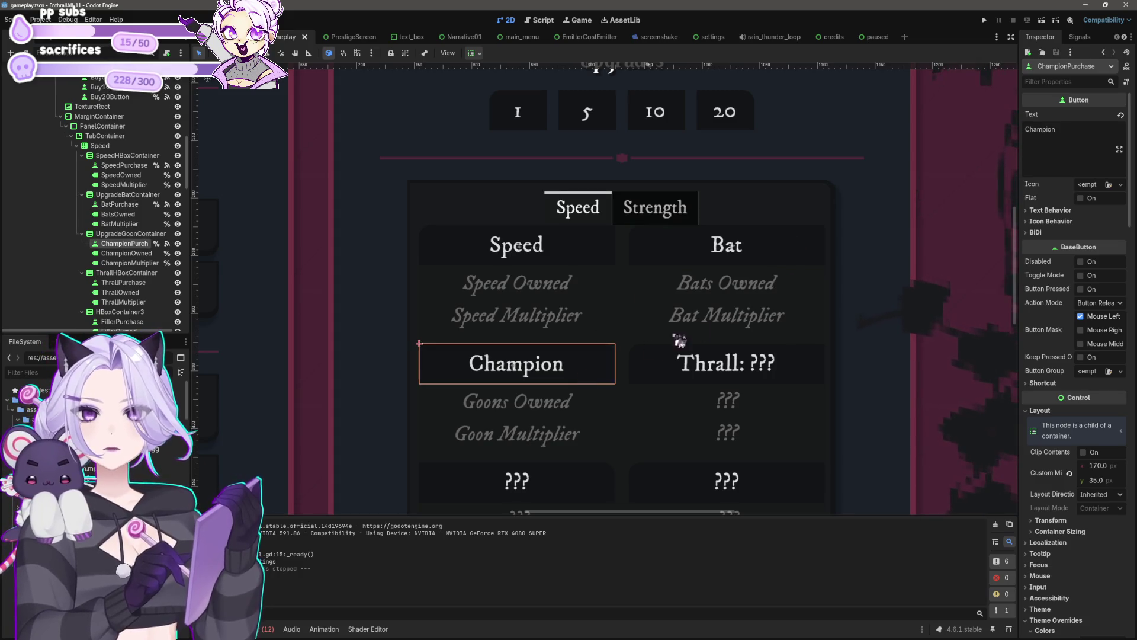
pyautogui.click(766, 247)
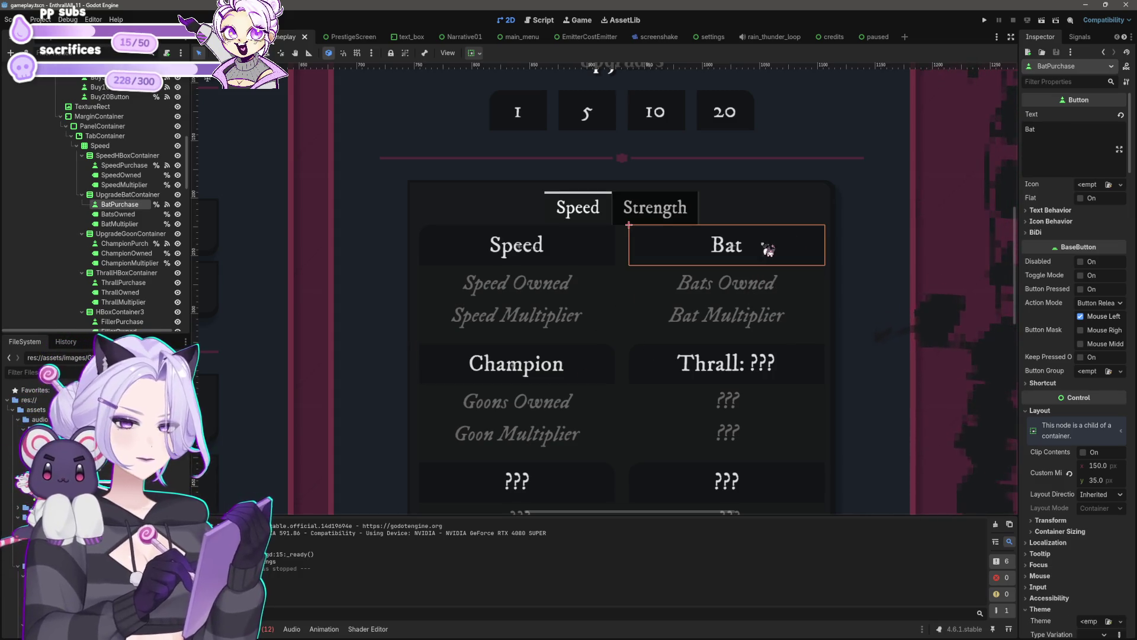
pyautogui.click(590, 376)
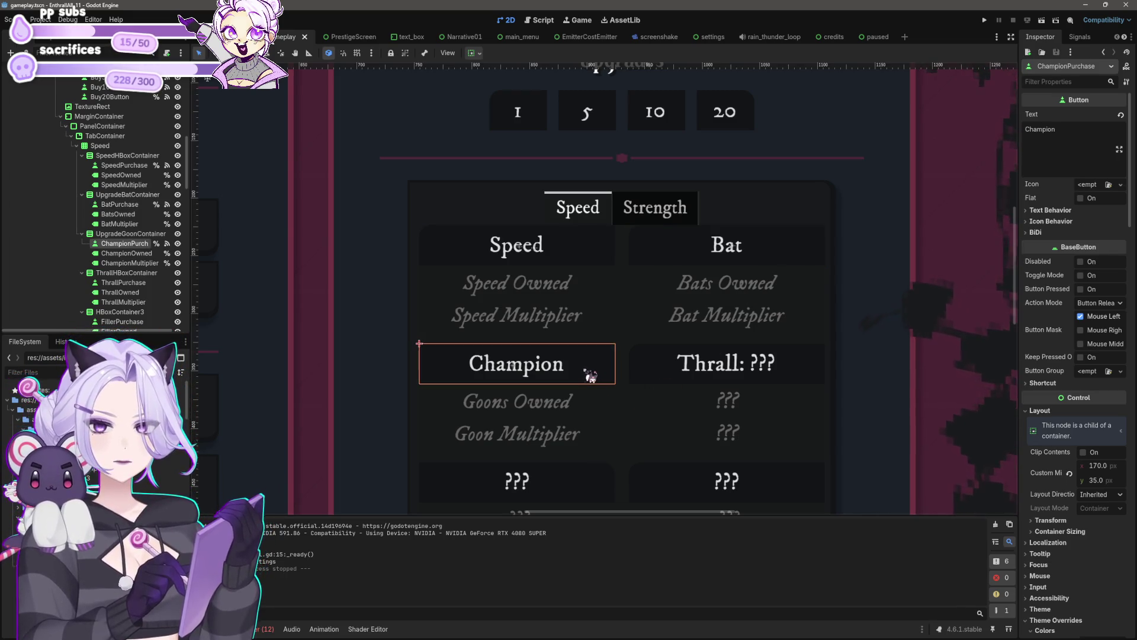
# Move UpgradeGoonContainer (Champion) below ThrallHBoxContainer in the Scene dock
pyautogui.click(664, 382)
pyautogui.click(604, 382)
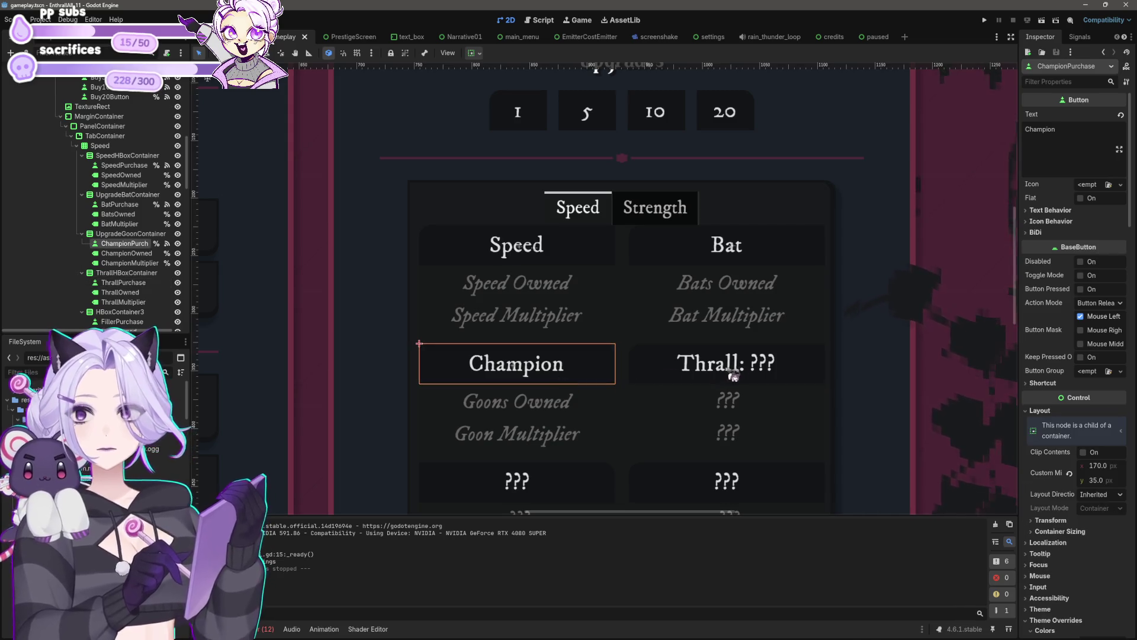
pyautogui.click(101, 234)
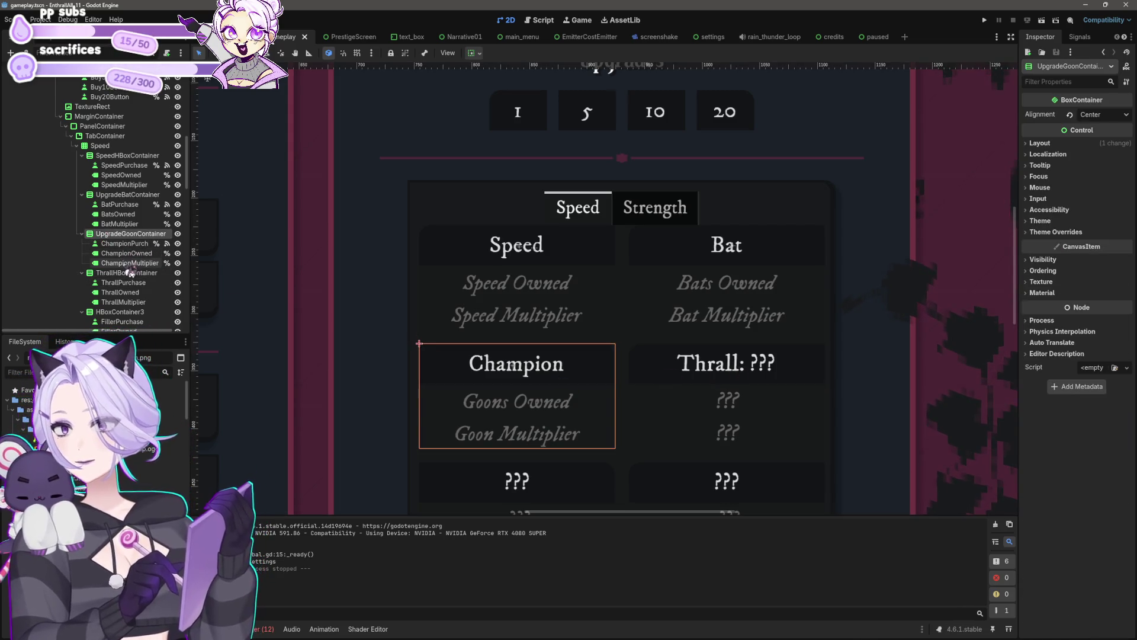
pyautogui.keyDown('shift'); pyautogui.click(130, 263); pyautogui.keyUp('shift')
pyautogui.moveTo(126, 243); pyautogui.dragTo(113, 311)
pyautogui.scroll(-4, 534, 326)
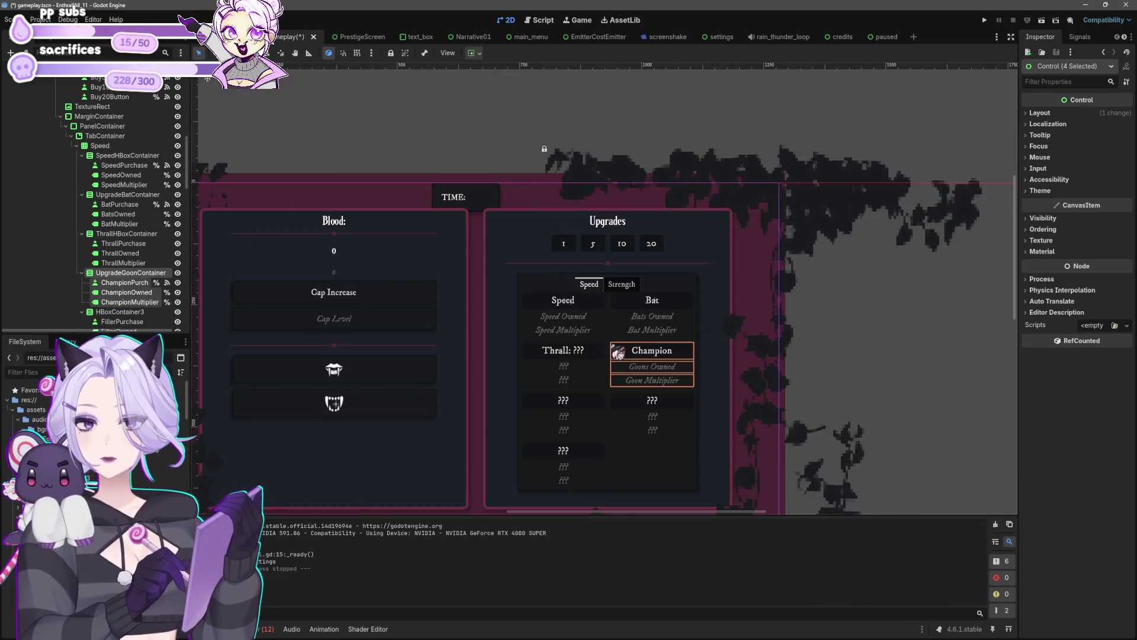
pyautogui.press('Escape')
pyautogui.scroll(2, 655, 350)
pyautogui.scroll(5, 673, 372)
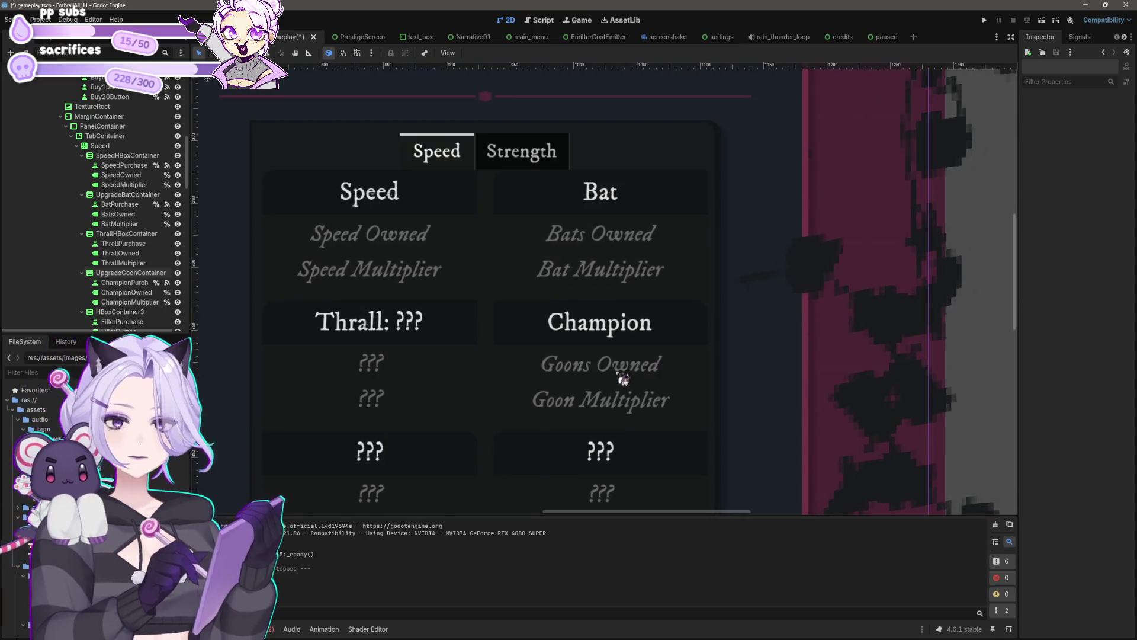
pyautogui.click(769, 287)
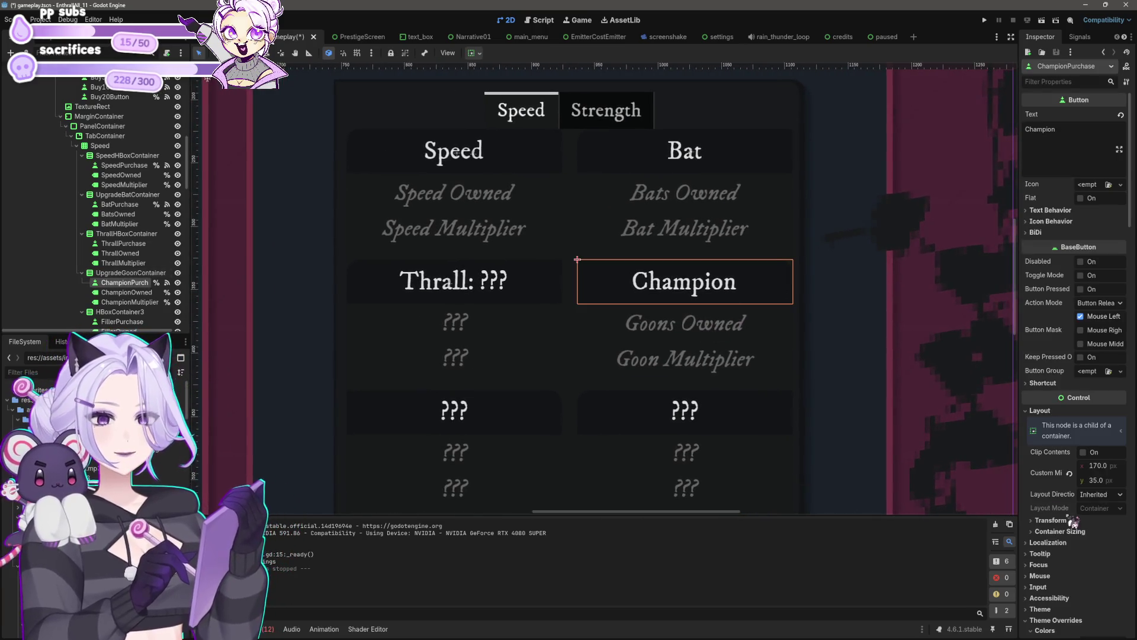
pyautogui.scroll(-6, 1072, 516)
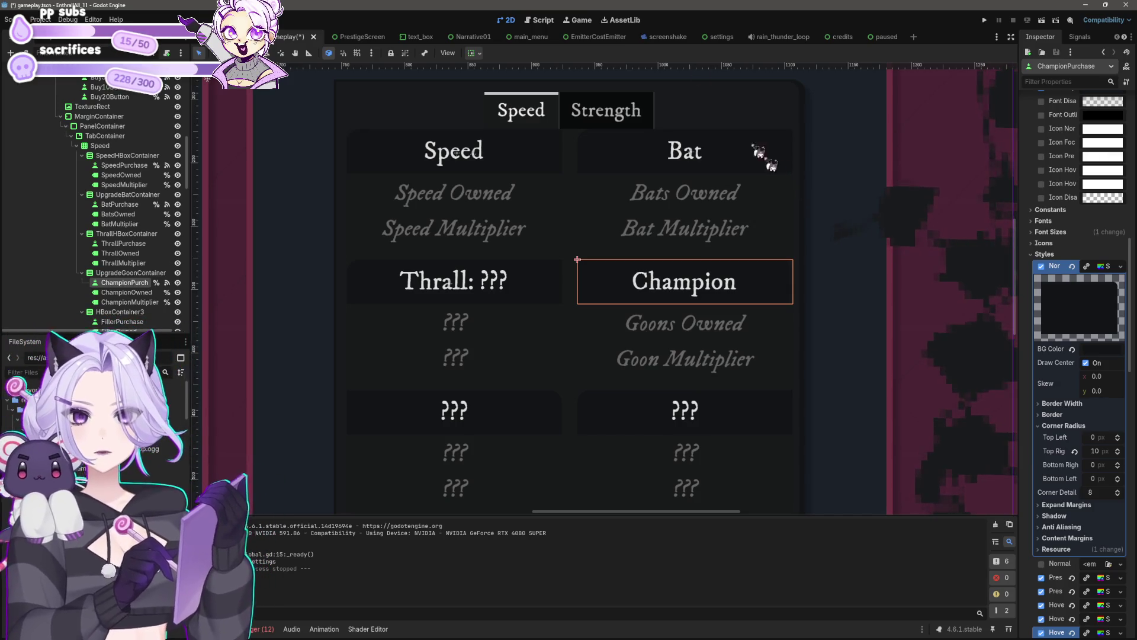
pyautogui.scroll(-3, 669, 408)
pyautogui.scroll(-2, 957, 370)
pyautogui.scroll(-1, 956, 370)
pyautogui.click(968, 302)
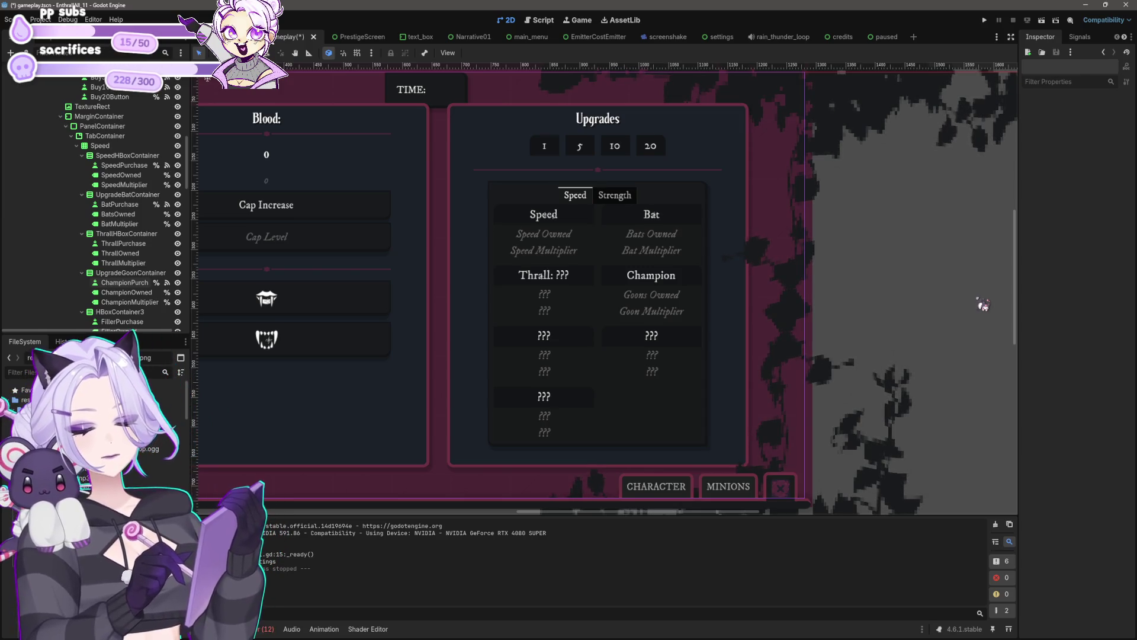
pyautogui.scroll(-3, 952, 287)
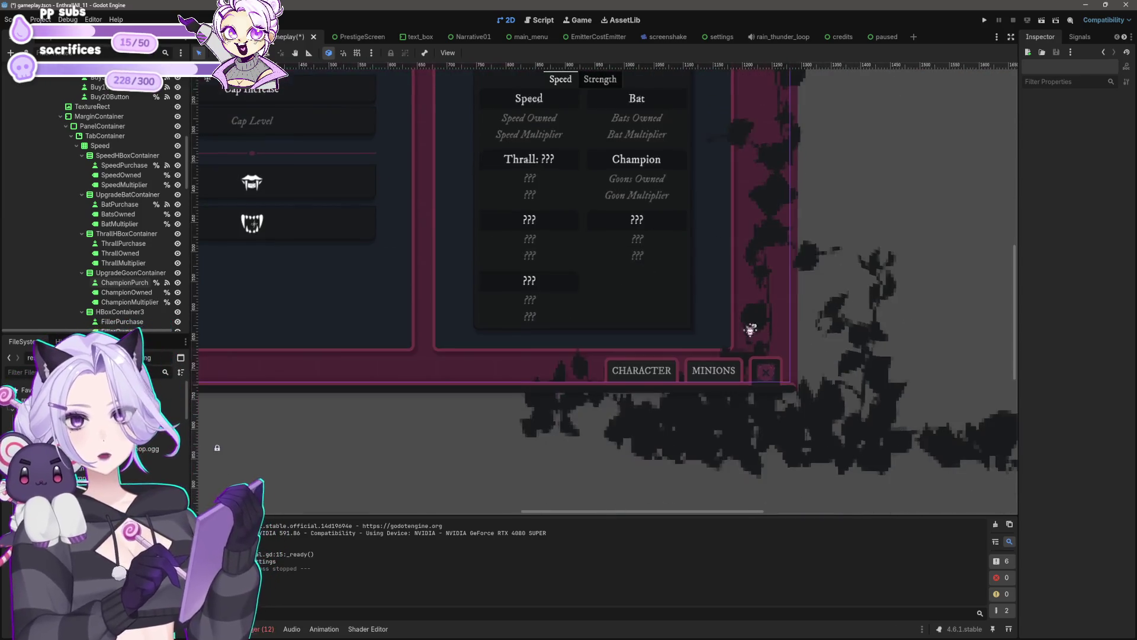
pyautogui.click(985, 19)
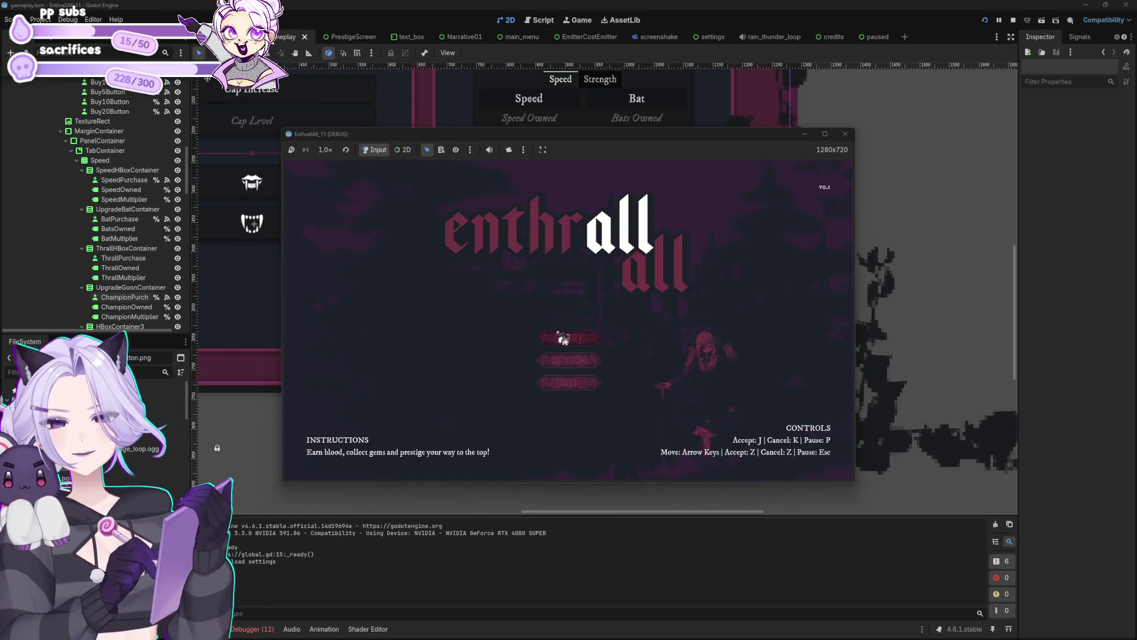
# Start a new game and harvest blood manually with repeated clicks
pyautogui.click(570, 344)
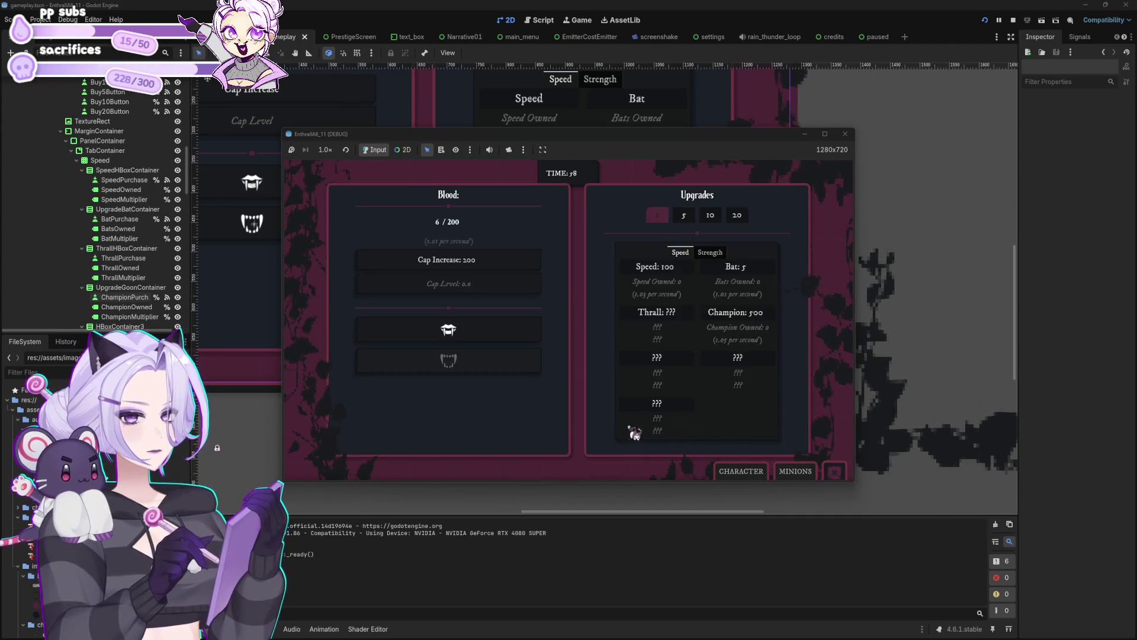
pyautogui.click(451, 332)
pyautogui.click(450, 332)
pyautogui.click(451, 331)
pyautogui.click(450, 332)
pyautogui.click(450, 332)
pyautogui.click(450, 335)
pyautogui.click(450, 334)
pyautogui.click(450, 335)
pyautogui.click(450, 334)
pyautogui.click(451, 336)
pyautogui.click(451, 336)
pyautogui.click(451, 338)
pyautogui.click(451, 337)
pyautogui.click(451, 338)
pyautogui.click(451, 337)
pyautogui.click(450, 338)
pyautogui.click(451, 338)
pyautogui.click(451, 337)
pyautogui.click(451, 338)
pyautogui.click(451, 338)
pyautogui.click(450, 338)
pyautogui.click(450, 335)
pyautogui.click(450, 336)
pyautogui.click(451, 336)
pyautogui.click(450, 336)
pyautogui.click(450, 336)
pyautogui.click(450, 336)
pyautogui.click(450, 335)
pyautogui.click(451, 335)
# Alternate between buying Bat upgrades and harvesting more blood to afford further Bats
pyautogui.click(763, 267)
pyautogui.click(763, 267)
pyautogui.click(765, 270)
pyautogui.click(766, 272)
pyautogui.click(766, 275)
pyautogui.click(764, 270)
pyautogui.click(763, 271)
pyautogui.click(763, 274)
pyautogui.click(763, 274)
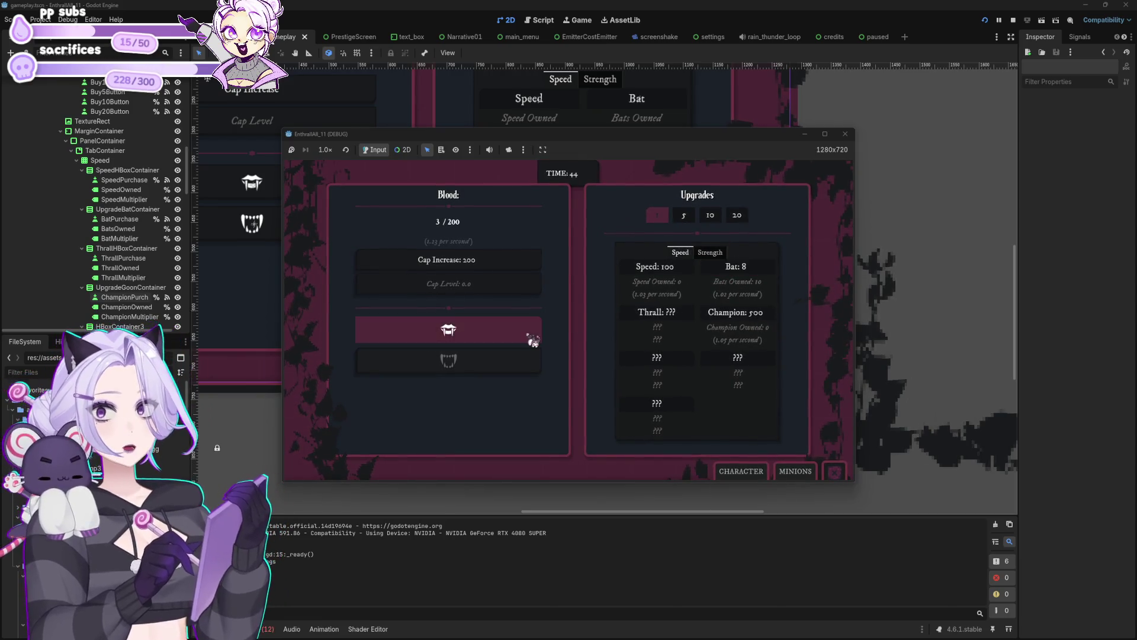
pyautogui.click(530, 338)
pyautogui.click(533, 342)
pyautogui.click(533, 342)
pyautogui.click(533, 342)
pyautogui.click(533, 342)
pyautogui.click(533, 343)
pyautogui.click(533, 343)
pyautogui.click(533, 342)
pyautogui.click(533, 343)
pyautogui.click(774, 274)
pyautogui.click(774, 275)
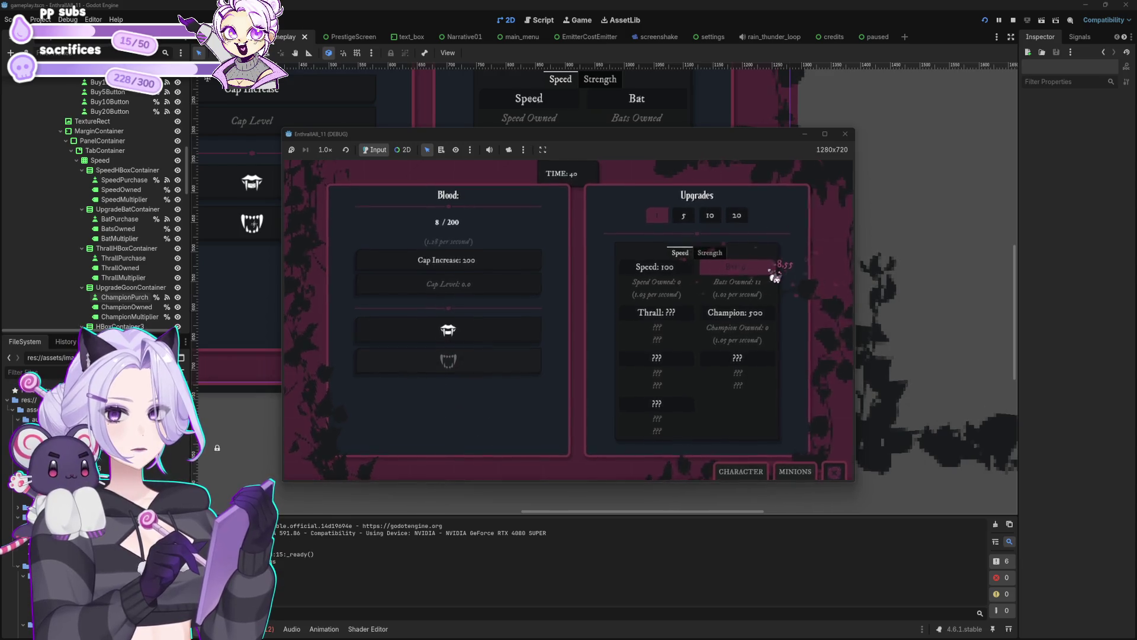
pyautogui.click(536, 338)
pyautogui.click(534, 335)
pyautogui.click(534, 335)
pyautogui.click(533, 335)
pyautogui.click(732, 276)
pyautogui.click(731, 276)
pyautogui.click(464, 348)
pyautogui.click(463, 349)
pyautogui.click(464, 348)
pyautogui.click(463, 348)
pyautogui.click(463, 347)
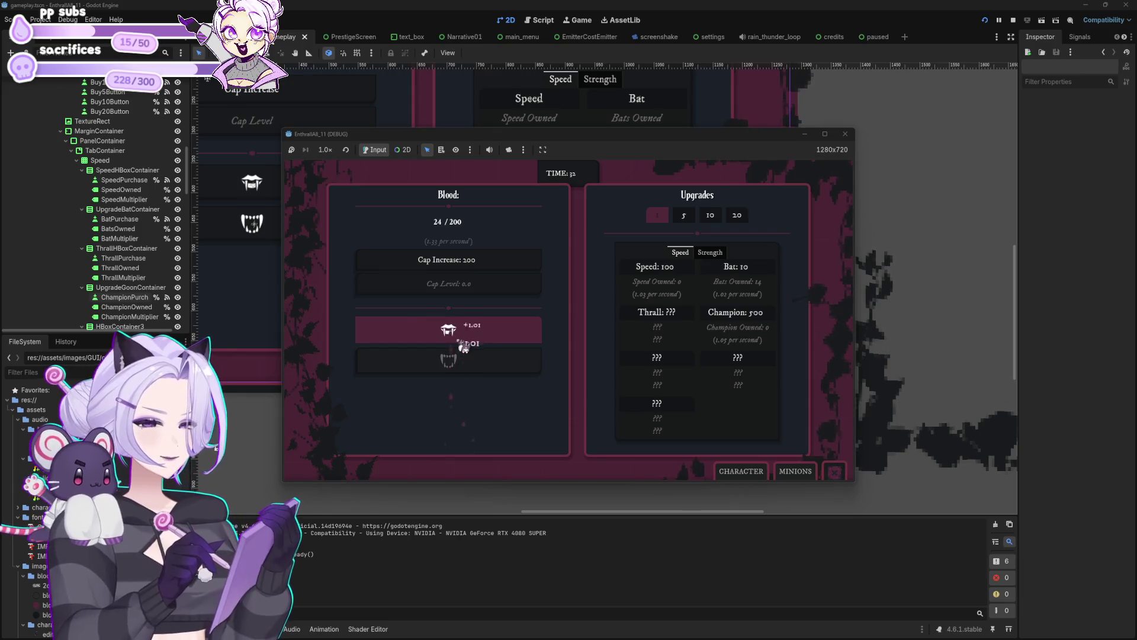
pyautogui.click(717, 265)
pyautogui.click(718, 266)
pyautogui.click(539, 330)
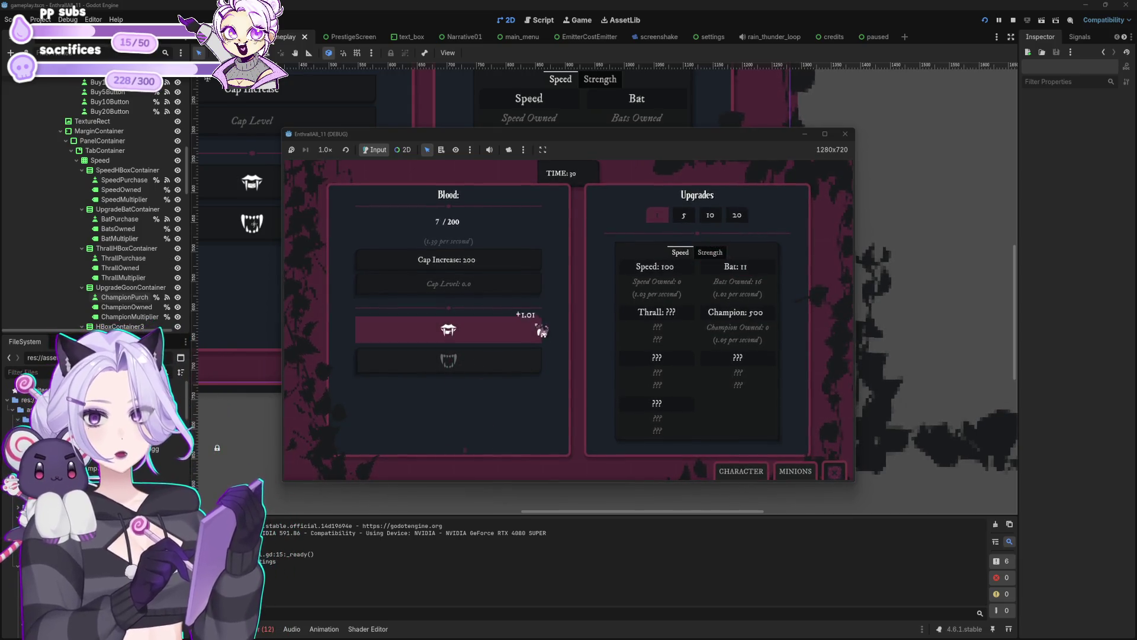
pyautogui.click(541, 330)
pyautogui.click(541, 330)
pyautogui.click(542, 330)
pyautogui.click(543, 331)
pyautogui.click(544, 330)
pyautogui.click(545, 331)
pyautogui.click(545, 331)
pyautogui.click(546, 333)
pyautogui.click(548, 333)
pyautogui.click(548, 330)
pyautogui.click(548, 329)
pyautogui.click(548, 328)
pyautogui.click(549, 328)
pyautogui.click(548, 327)
pyautogui.click(546, 327)
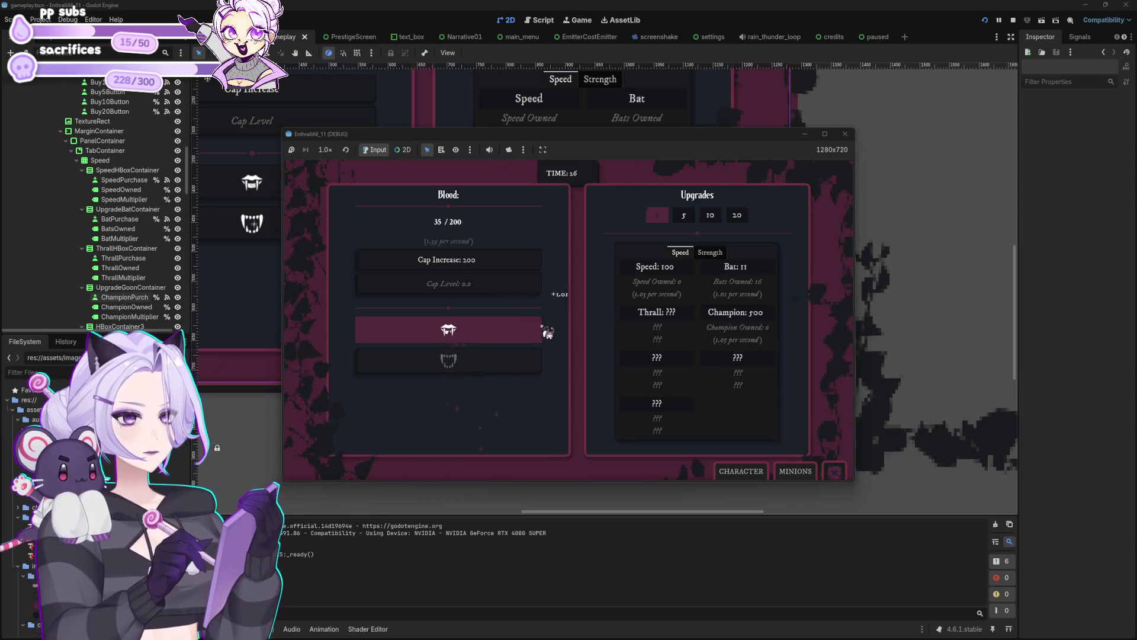
pyautogui.click(546, 327)
pyautogui.click(545, 328)
pyautogui.click(756, 279)
pyautogui.click(756, 279)
pyautogui.click(756, 280)
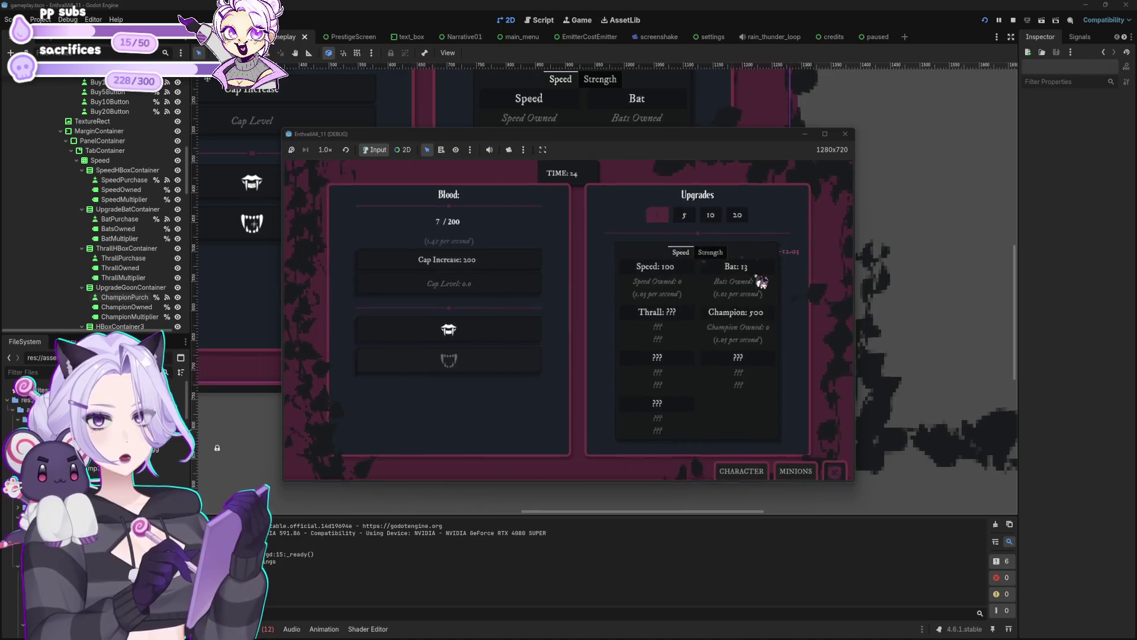
# View the minions and CHARACTER info panels, then stop the playtest
pyautogui.click(791, 474)
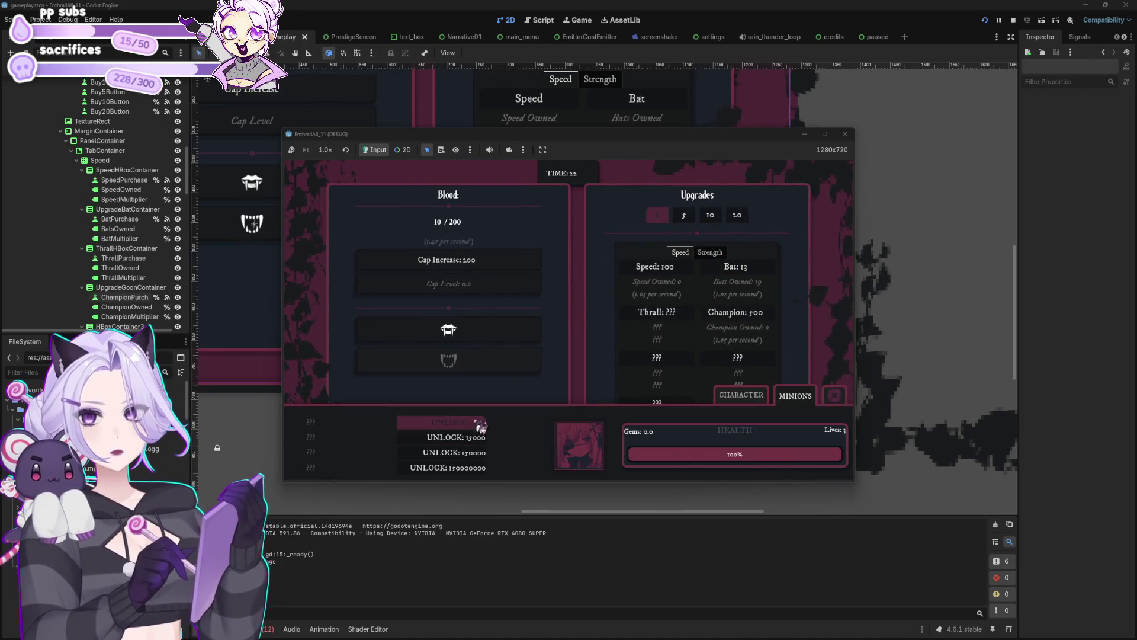
pyautogui.click(736, 394)
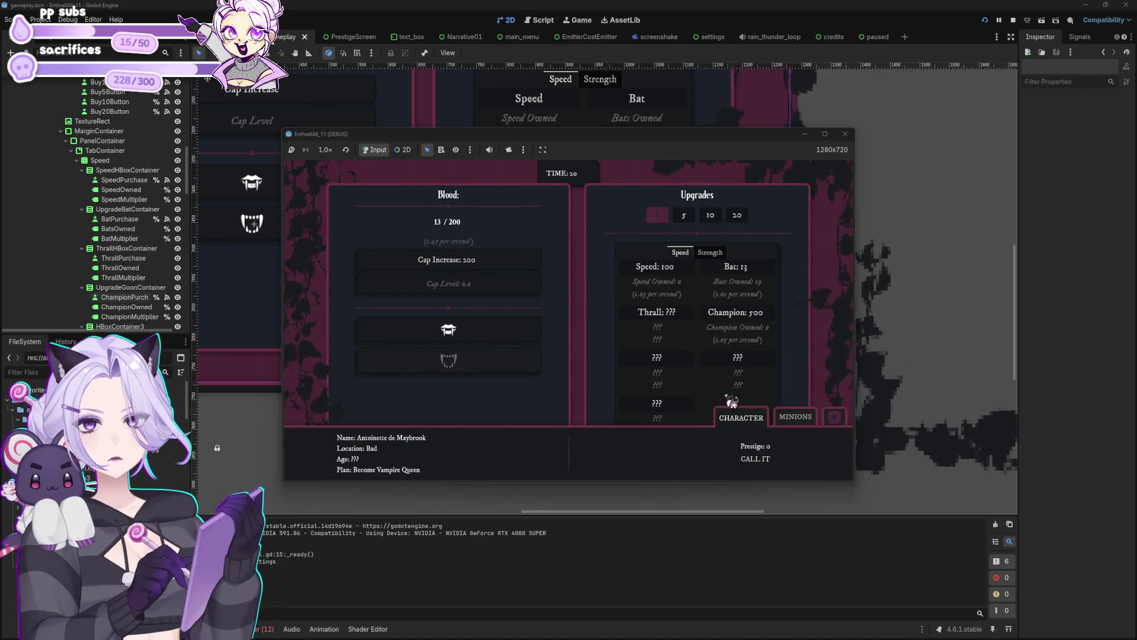
pyautogui.click(846, 134)
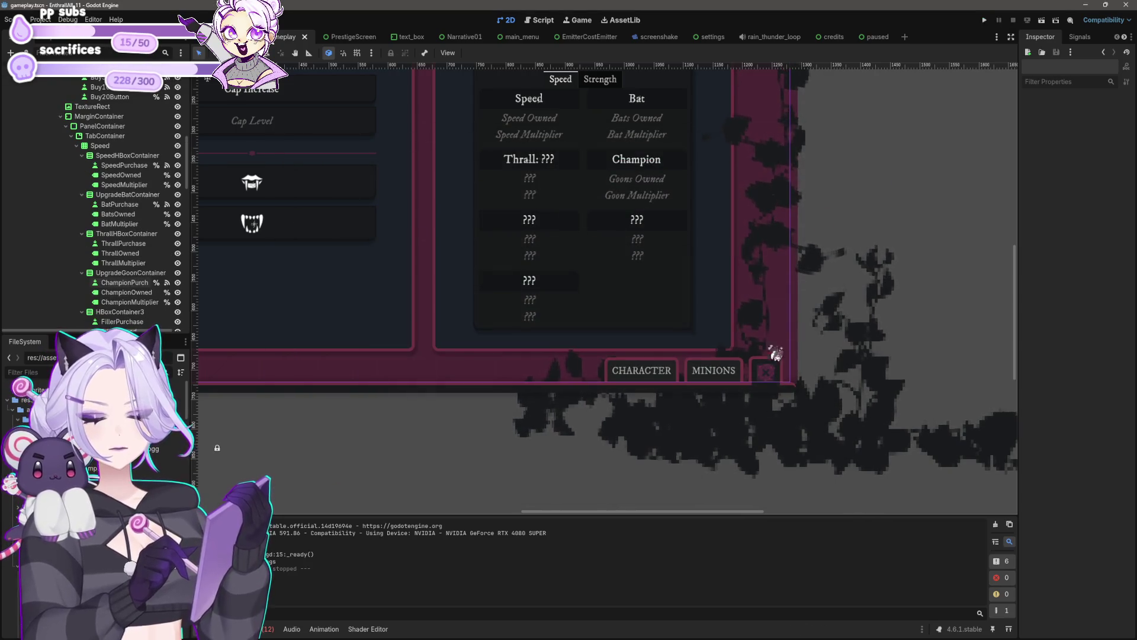
pyautogui.scroll(-2, 817, 419)
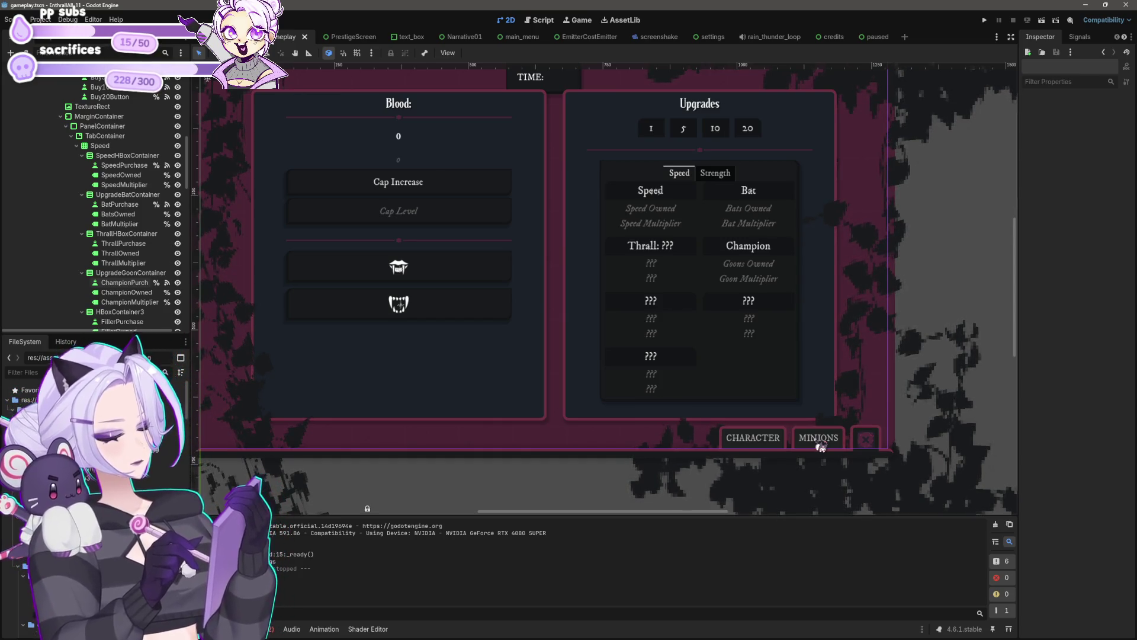
# Save the gameplay scene with Ctrl+S and pan the canvas to frame the gameplay panel
pyautogui.scroll(-3, 579, 165)
pyautogui.scroll(-1, 561, 241)
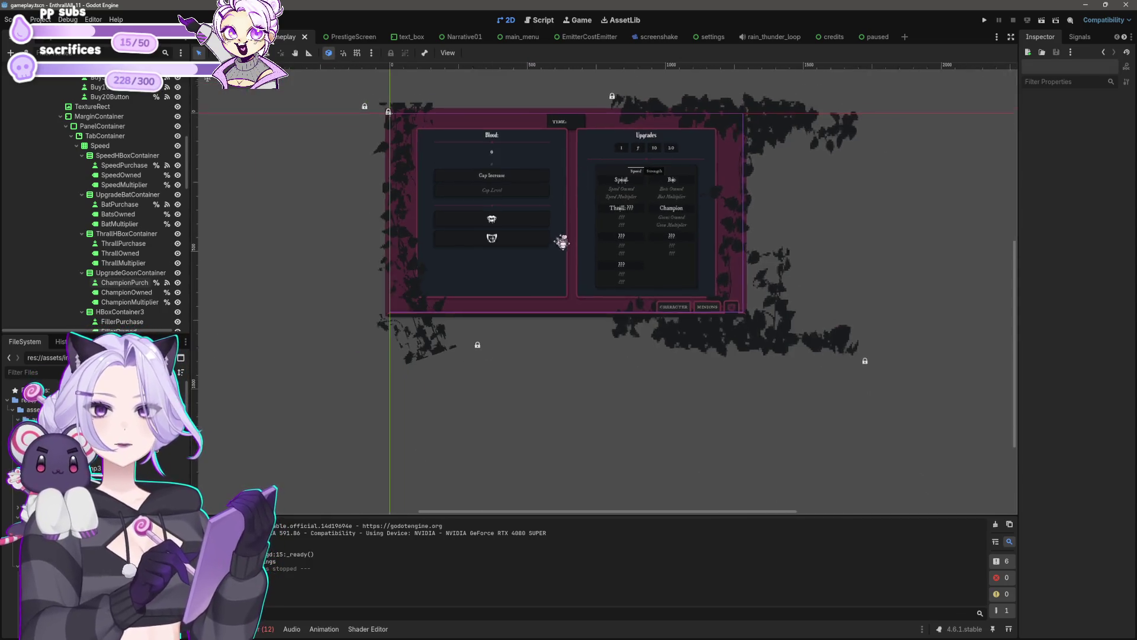
pyautogui.scroll(4, 611, 347)
pyautogui.hotkey('ctrl', 's')
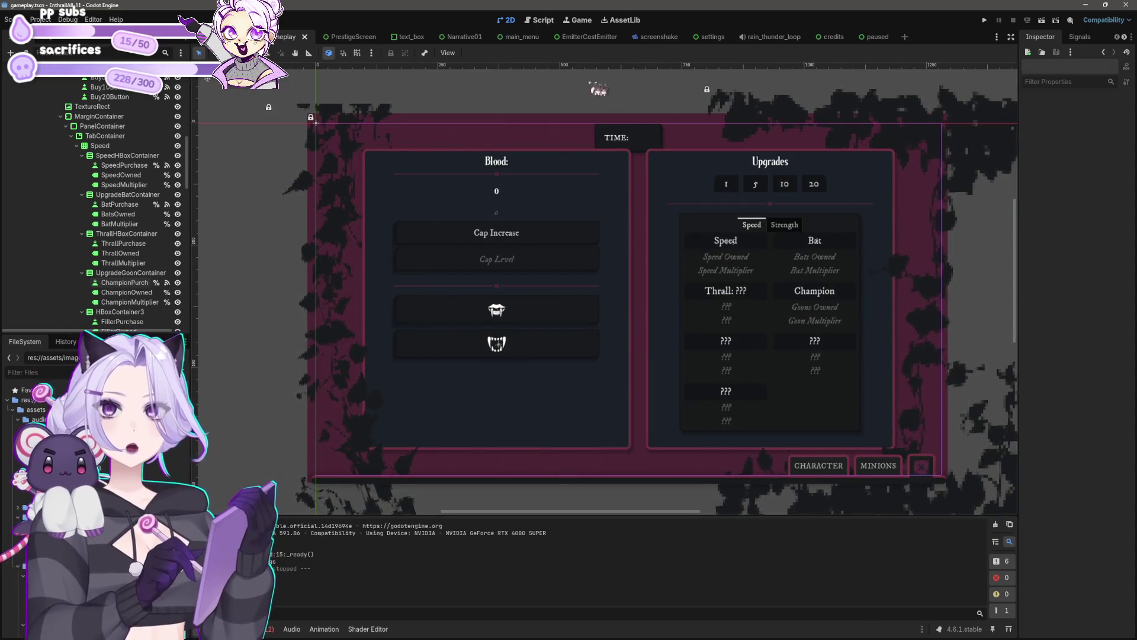
pyautogui.moveTo(658, 425); pyautogui.dragTo(592, 375)
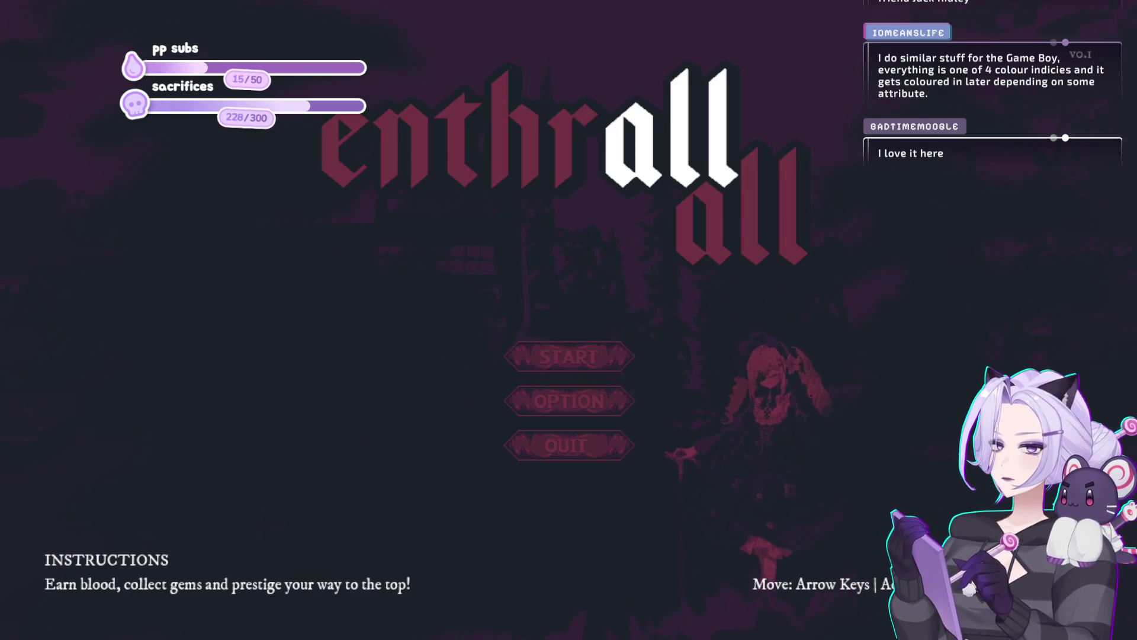
# Start the playtest night from the title menu and bite repeatedly to collect blood
pyautogui.press('Return')
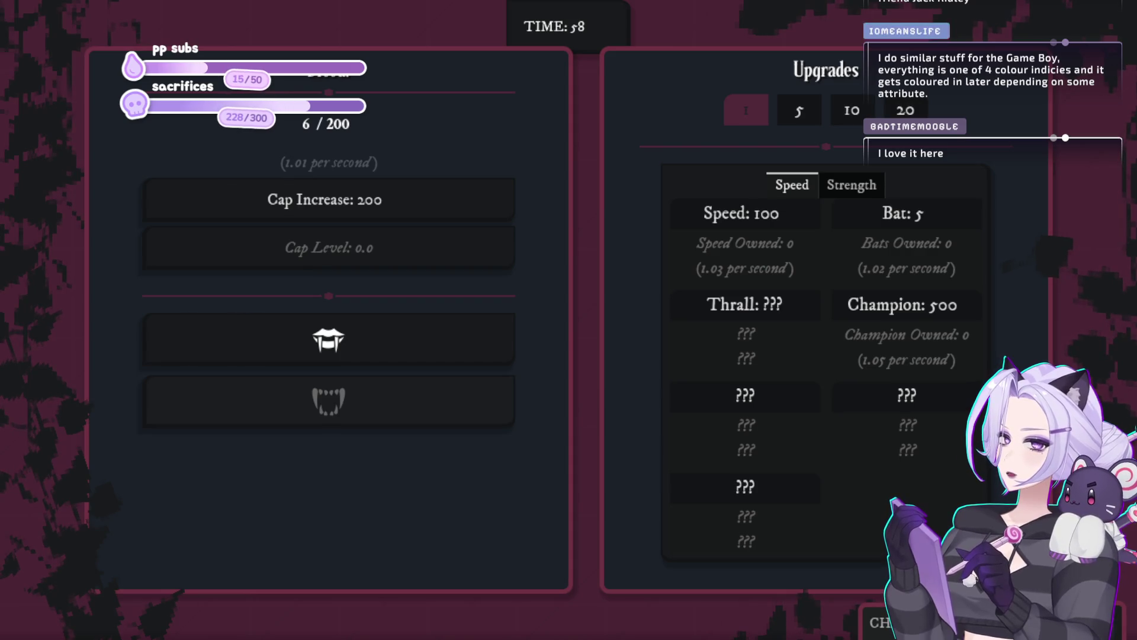
pyautogui.click(419, 322)
pyautogui.click(418, 322)
pyautogui.click(444, 328)
pyautogui.click(450, 330)
pyautogui.click(440, 335)
pyautogui.click(441, 332)
pyautogui.click(448, 331)
pyautogui.click(450, 329)
pyautogui.click(450, 327)
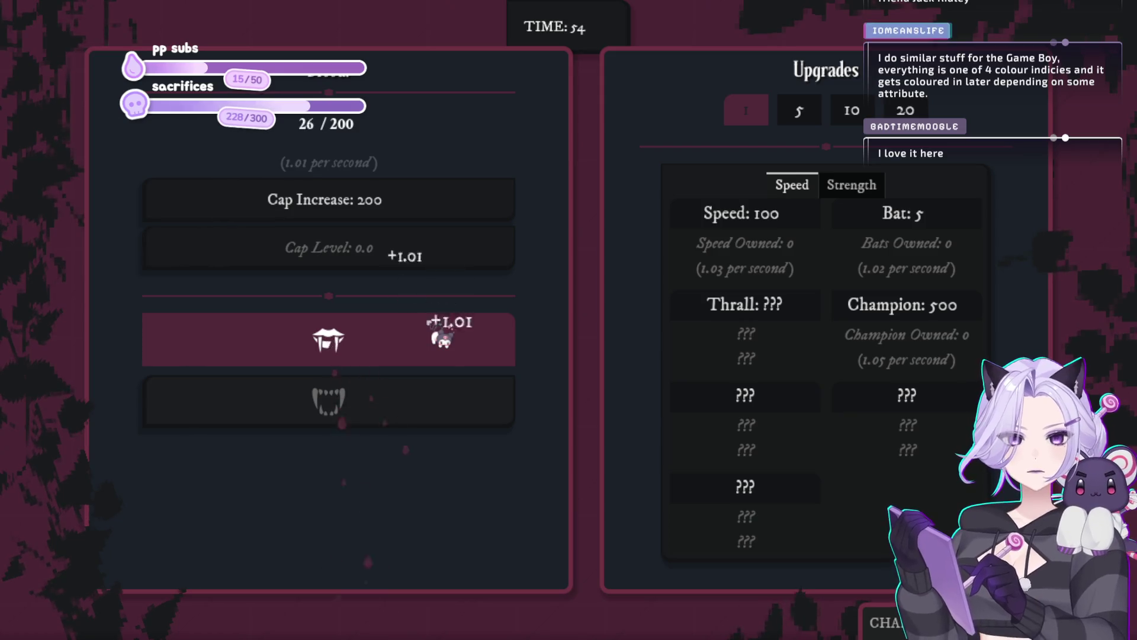
pyautogui.click(450, 329)
pyautogui.click(449, 331)
pyautogui.click(445, 333)
pyautogui.click(440, 335)
pyautogui.click(442, 334)
pyautogui.click(443, 333)
pyautogui.click(444, 333)
pyautogui.click(445, 332)
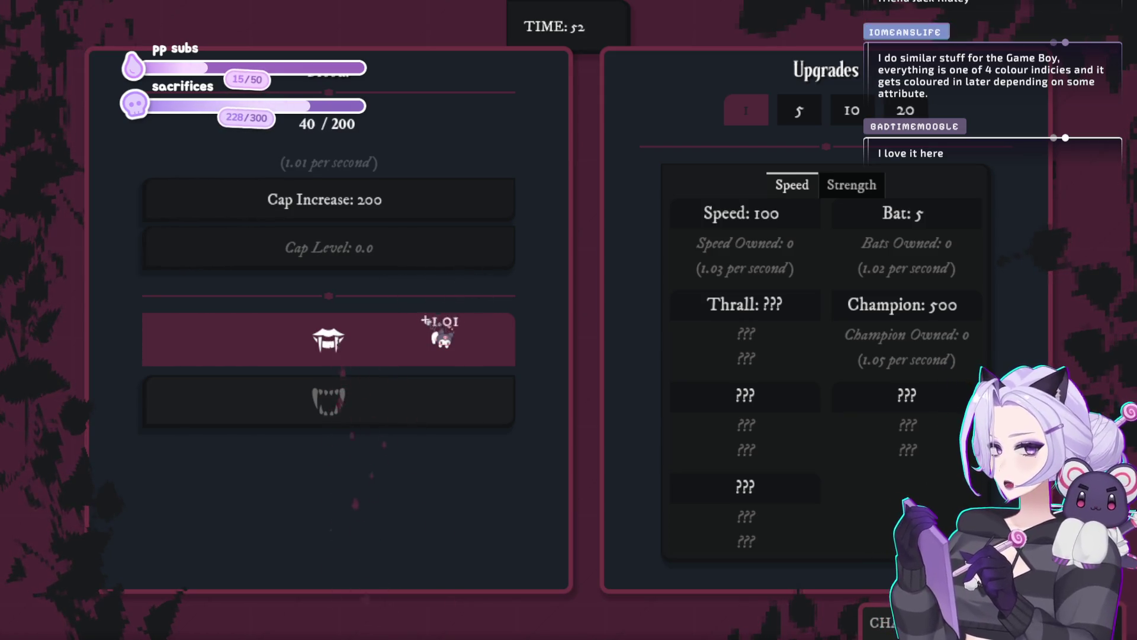
pyautogui.click(445, 333)
pyautogui.click(445, 335)
pyautogui.click(444, 336)
pyautogui.click(444, 337)
pyautogui.click(441, 337)
pyautogui.click(441, 337)
pyautogui.click(443, 335)
pyautogui.click(444, 333)
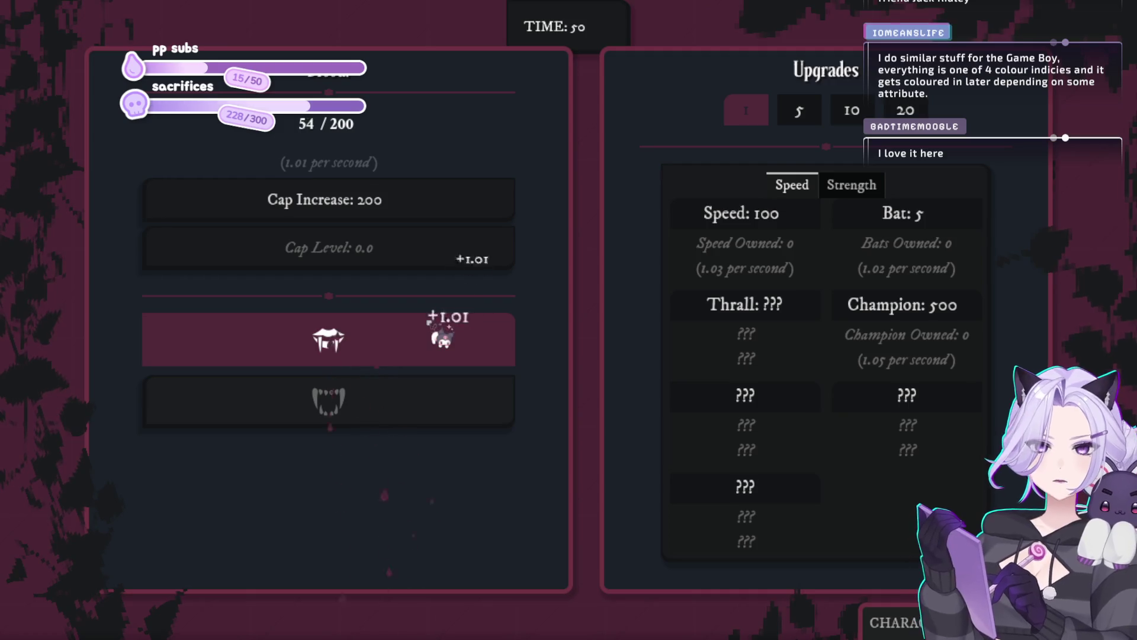
pyautogui.click(446, 332)
pyautogui.click(444, 333)
pyautogui.click(443, 335)
pyautogui.click(443, 337)
pyautogui.click(442, 338)
pyautogui.click(441, 336)
pyautogui.click(441, 337)
pyautogui.click(442, 337)
pyautogui.click(442, 337)
pyautogui.click(442, 337)
pyautogui.click(442, 338)
pyautogui.click(442, 337)
pyautogui.click(442, 337)
pyautogui.click(442, 337)
pyautogui.click(442, 337)
pyautogui.click(442, 336)
pyautogui.click(441, 336)
pyautogui.click(441, 336)
pyautogui.click(441, 335)
pyautogui.click(442, 334)
pyautogui.click(442, 334)
pyautogui.click(441, 336)
# Spend the collected blood on the first several bats
pyautogui.click(442, 335)
pyautogui.click(894, 211)
pyautogui.click(894, 213)
pyautogui.click(895, 217)
pyautogui.click(894, 219)
pyautogui.click(895, 221)
pyautogui.click(894, 221)
pyautogui.click(895, 219)
pyautogui.click(895, 219)
pyautogui.click(894, 219)
pyautogui.click(894, 219)
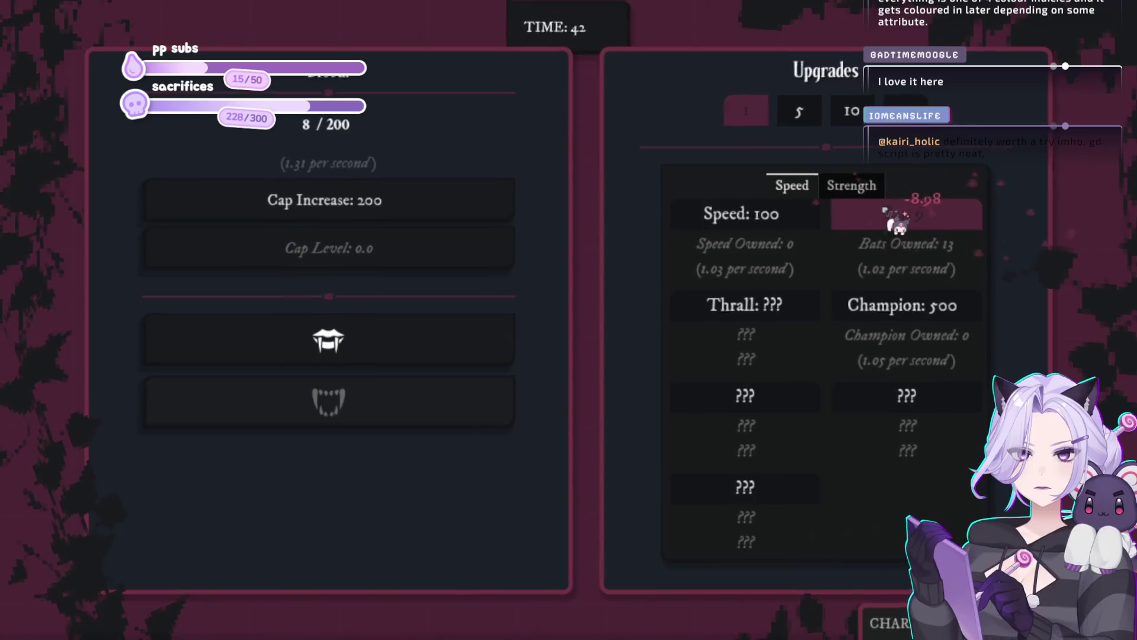
# Bite for more blood and spend it on additional bats
pyautogui.click(371, 331)
pyautogui.click(372, 338)
pyautogui.click(373, 339)
pyautogui.click(372, 339)
pyautogui.click(373, 339)
pyautogui.click(373, 339)
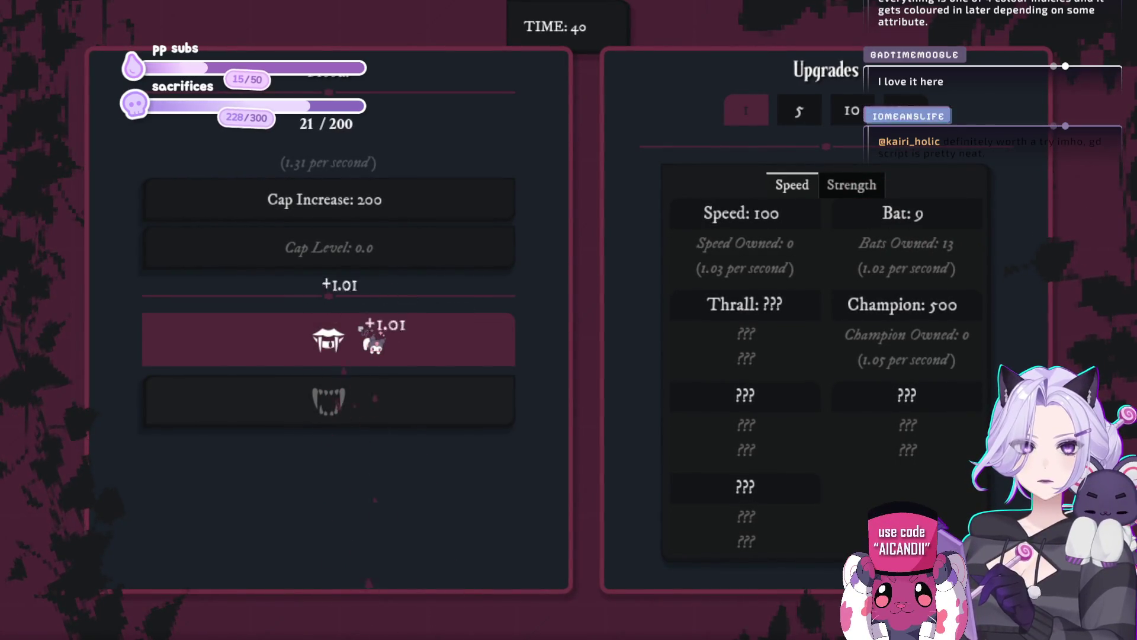
pyautogui.click(374, 340)
pyautogui.click(373, 339)
pyautogui.click(373, 340)
pyautogui.click(373, 340)
pyautogui.click(373, 339)
pyautogui.click(373, 339)
pyautogui.click(374, 339)
pyautogui.click(374, 339)
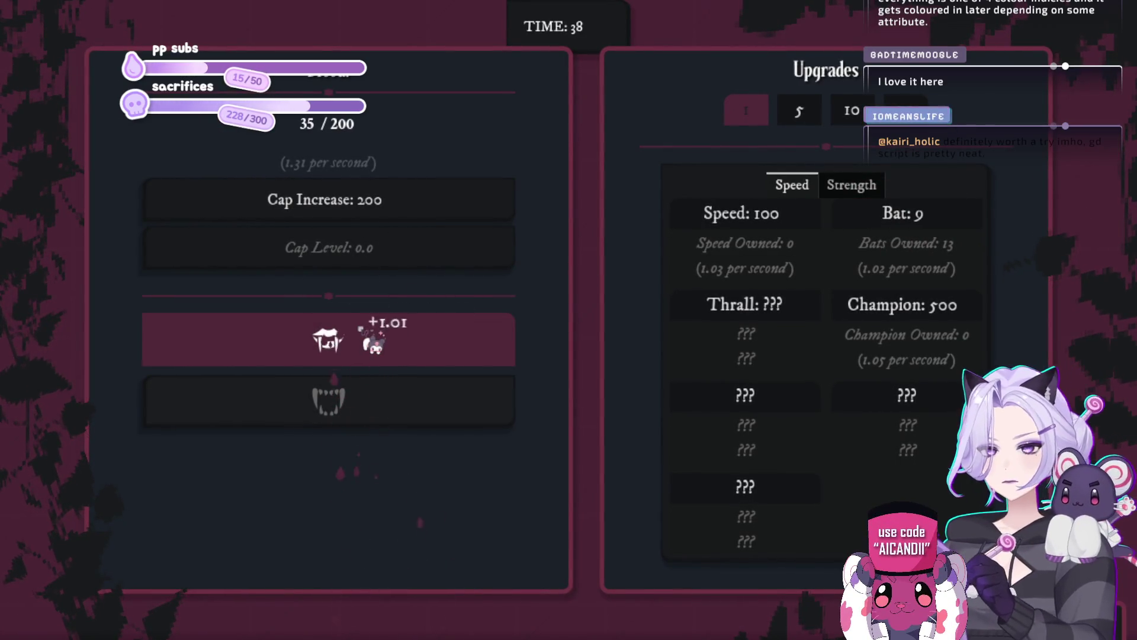
pyautogui.click(372, 338)
pyautogui.click(372, 339)
pyautogui.click(374, 338)
pyautogui.click(373, 339)
pyautogui.click(375, 338)
pyautogui.click(375, 338)
pyautogui.click(376, 338)
pyautogui.click(377, 337)
pyautogui.click(889, 216)
pyautogui.click(889, 216)
pyautogui.click(835, 219)
pyautogui.click(836, 219)
pyautogui.click(835, 219)
# Collect more blood and buy bats until reaching the 20-bat cap
pyautogui.click(432, 342)
pyautogui.click(432, 342)
pyautogui.click(432, 342)
pyautogui.click(432, 342)
pyautogui.click(432, 342)
pyautogui.click(444, 345)
pyautogui.click(444, 344)
pyautogui.click(444, 345)
pyautogui.click(446, 345)
pyautogui.click(446, 345)
pyautogui.click(443, 342)
pyautogui.click(445, 343)
pyautogui.click(445, 344)
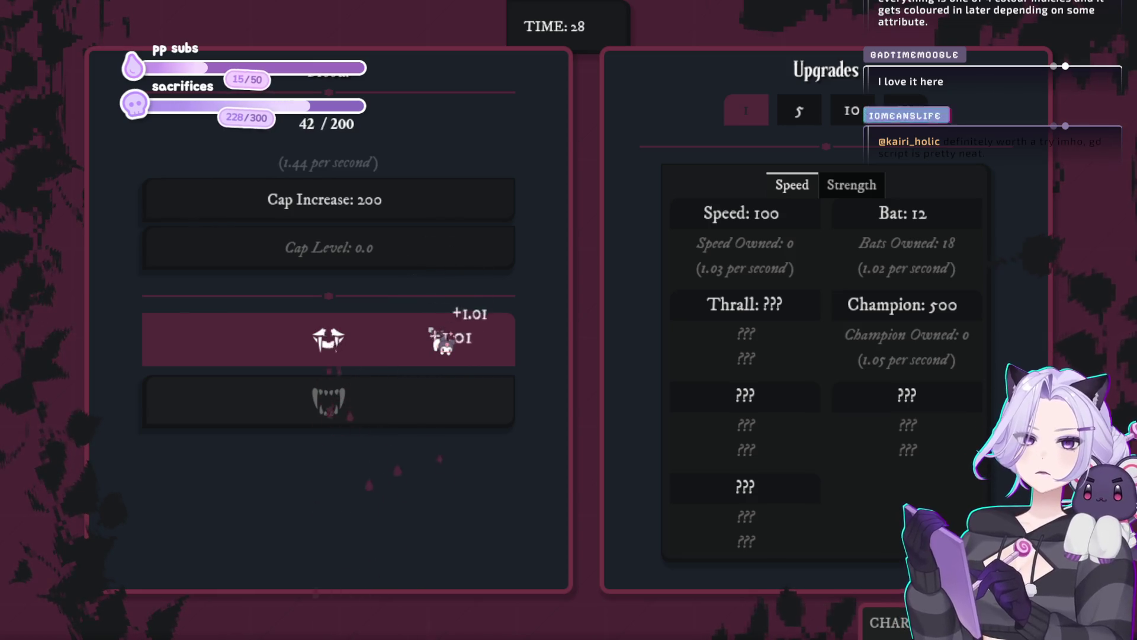
pyautogui.click(445, 343)
pyautogui.click(446, 343)
pyautogui.click(446, 344)
pyautogui.click(445, 344)
pyautogui.click(446, 344)
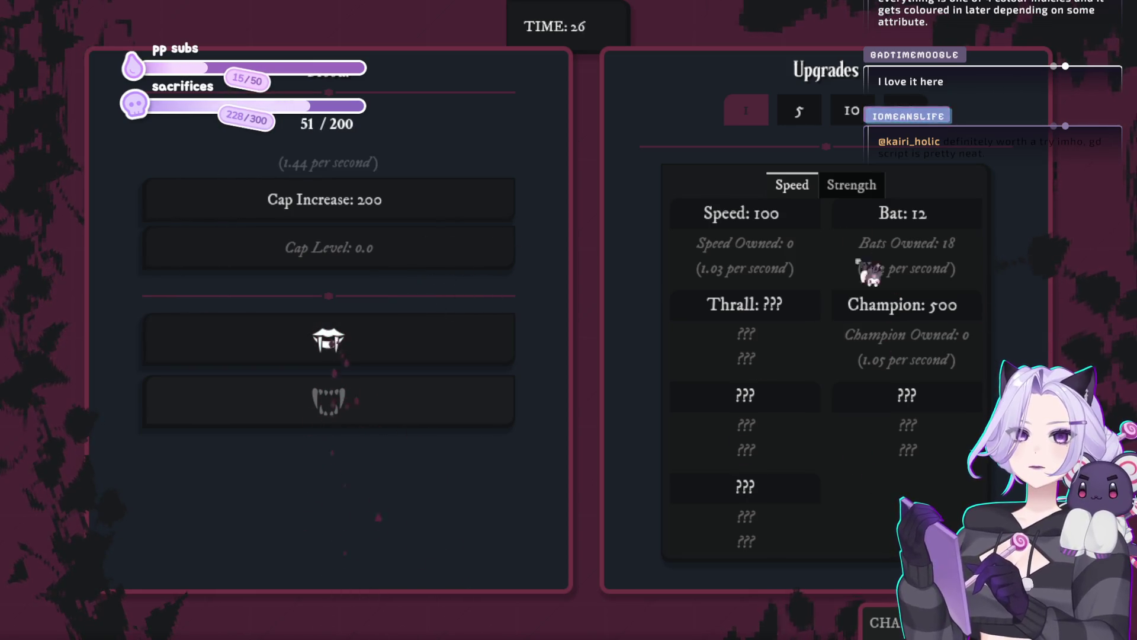
pyautogui.click(942, 216)
pyautogui.click(942, 216)
pyautogui.click(370, 362)
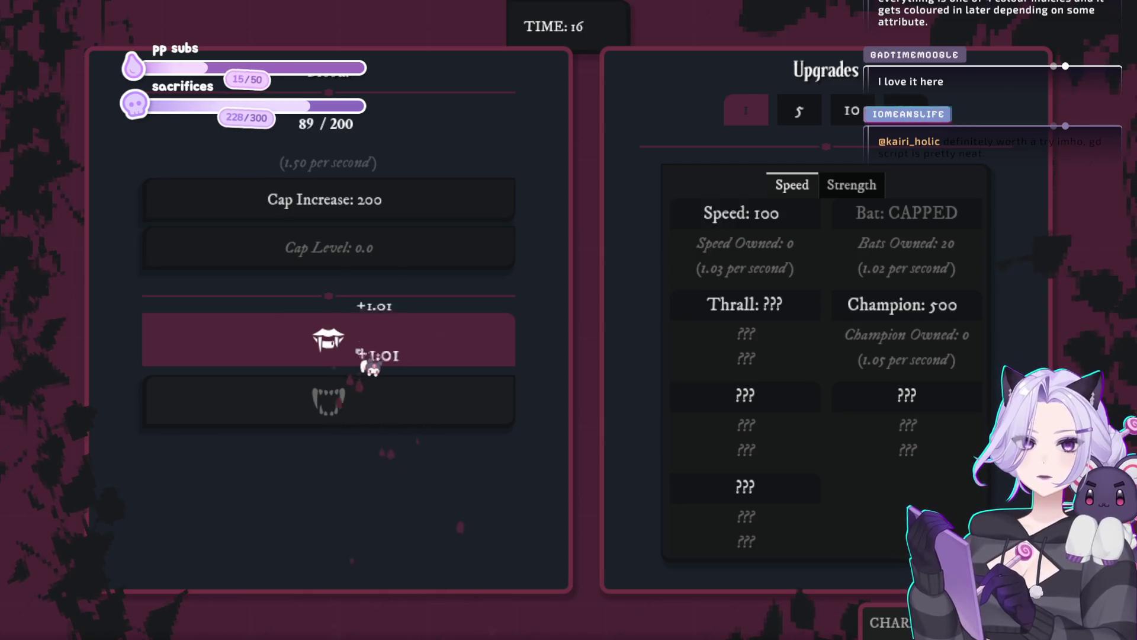
# Buy the first Speed upgrade, keep biting, and view the Strength upgrade costing 100
pyautogui.click(452, 330)
pyautogui.click(767, 223)
pyautogui.click(422, 335)
pyautogui.click(422, 335)
pyautogui.click(421, 336)
pyautogui.click(422, 336)
pyautogui.click(423, 338)
pyautogui.click(421, 338)
pyautogui.click(422, 338)
pyautogui.click(421, 336)
pyautogui.click(420, 335)
pyautogui.click(421, 336)
pyautogui.click(420, 336)
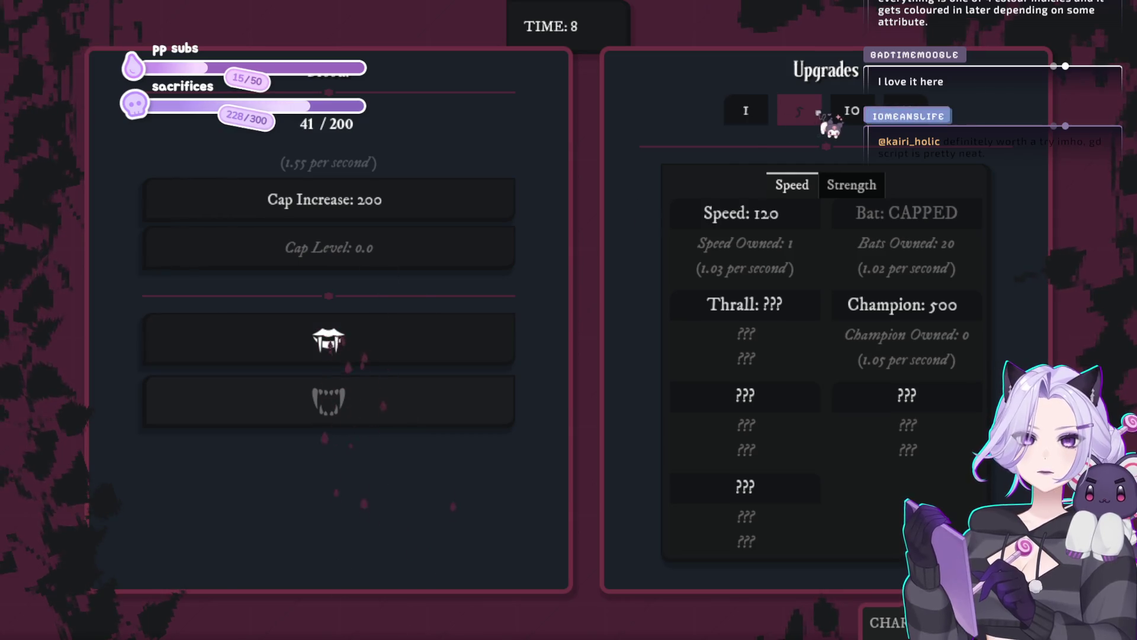
pyautogui.click(851, 189)
pyautogui.click(356, 416)
pyautogui.click(356, 416)
pyautogui.click(356, 416)
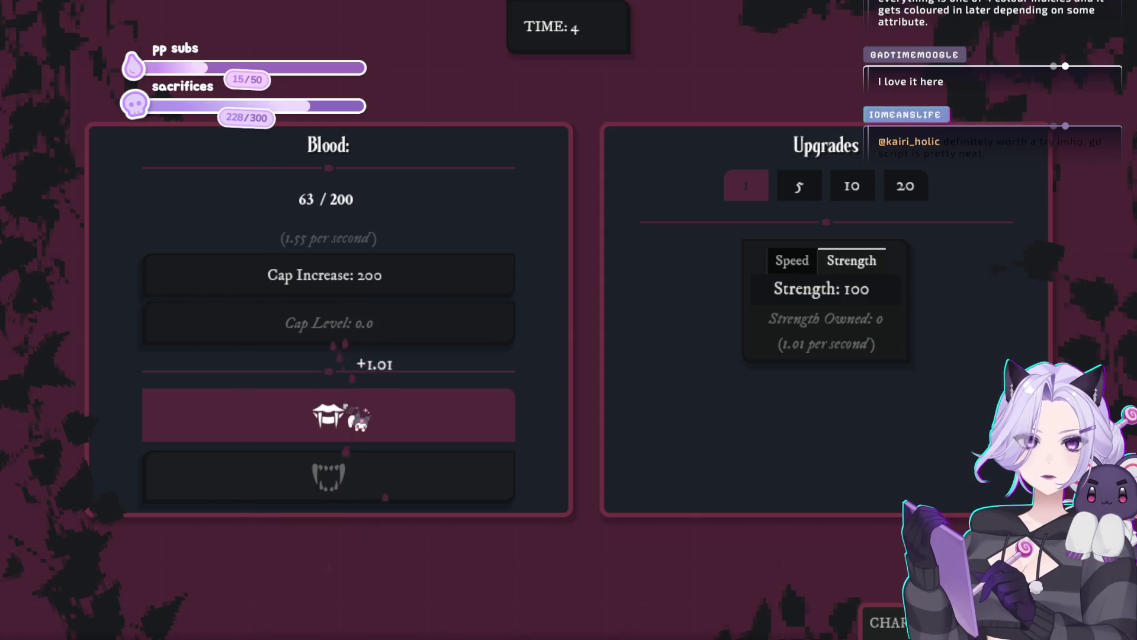
# Finish the night at 2.86K total blood and start the next night
pyautogui.click(358, 419)
pyautogui.click(358, 420)
pyautogui.click(359, 420)
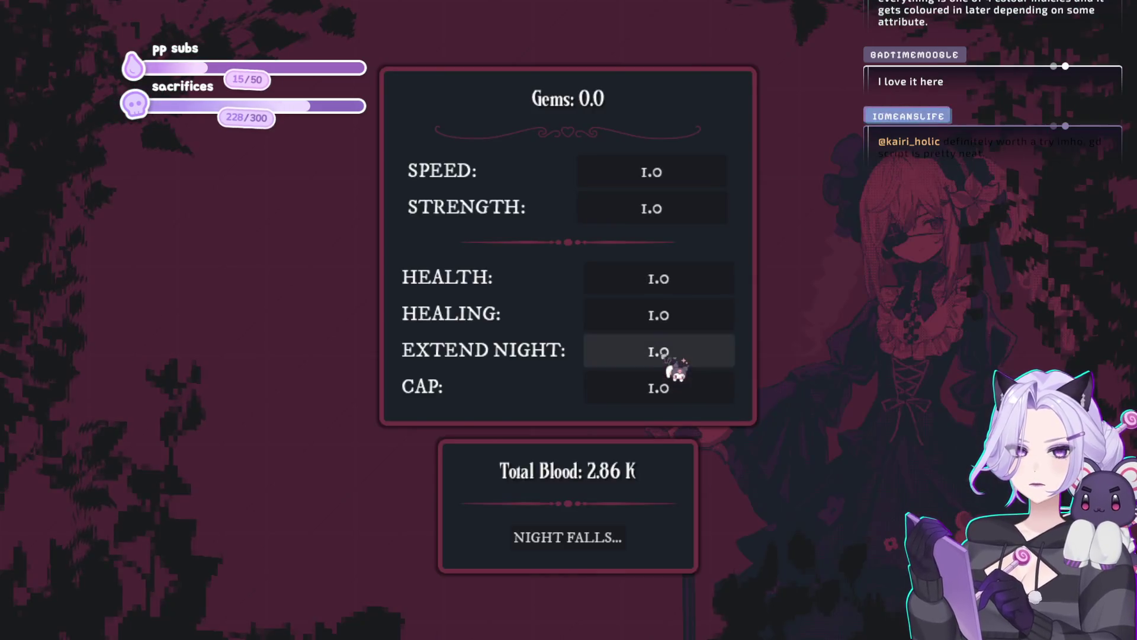
pyautogui.click(588, 542)
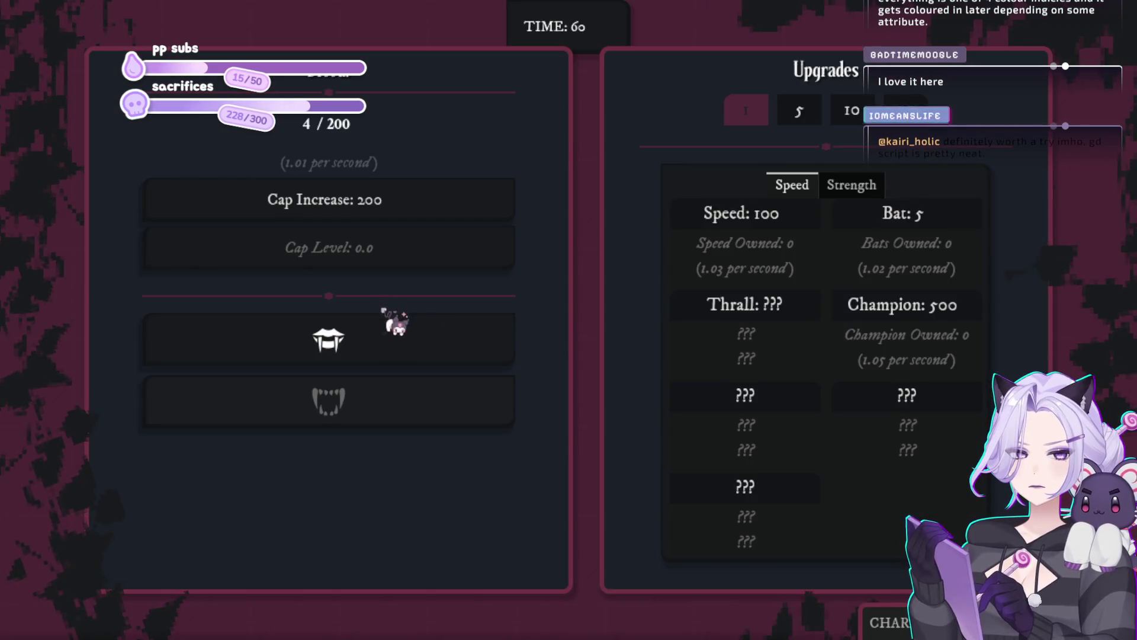
# Bite for blood and buy the night's first three bats
pyautogui.click(381, 350)
pyautogui.click(381, 350)
pyautogui.click(380, 350)
pyautogui.click(379, 351)
pyautogui.click(379, 352)
pyautogui.click(379, 351)
pyautogui.click(379, 351)
pyautogui.click(379, 352)
pyautogui.click(380, 351)
pyautogui.click(379, 351)
pyautogui.click(379, 351)
pyautogui.click(966, 225)
pyautogui.click(966, 225)
pyautogui.click(966, 225)
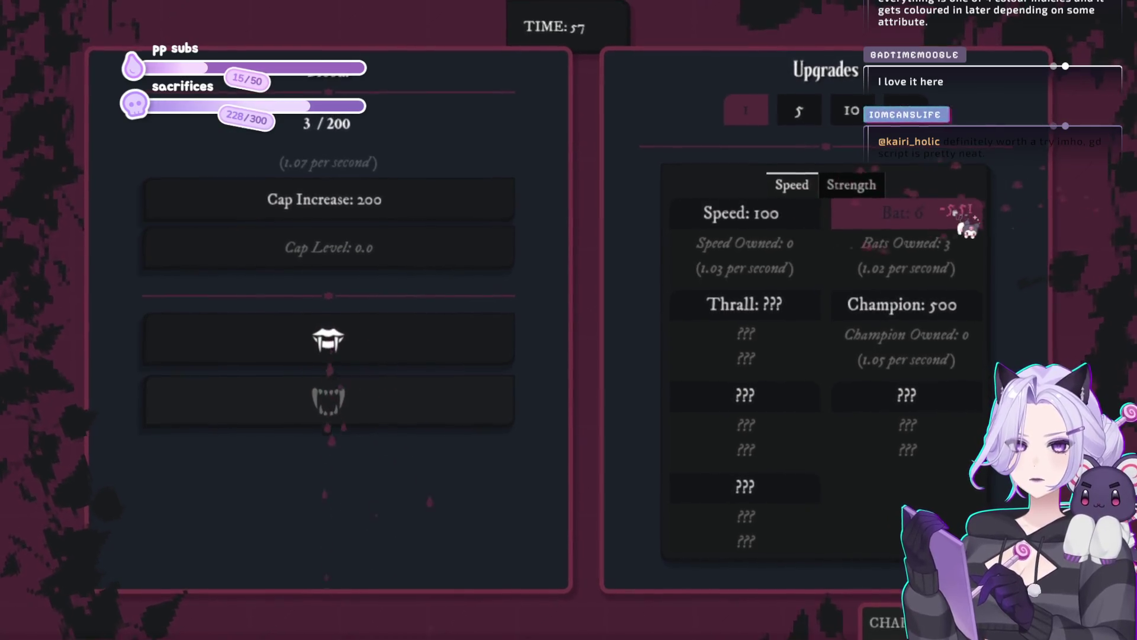
# Bite repeatedly to build up the blood counter
pyautogui.click(490, 354)
pyautogui.click(490, 354)
pyautogui.click(491, 355)
pyautogui.click(491, 354)
pyautogui.click(492, 355)
pyautogui.click(492, 356)
pyautogui.click(491, 356)
pyautogui.click(490, 355)
pyautogui.click(490, 354)
pyautogui.click(489, 354)
pyautogui.click(489, 354)
pyautogui.click(488, 354)
pyautogui.click(487, 352)
pyautogui.click(487, 352)
pyautogui.click(484, 350)
pyautogui.click(483, 348)
pyautogui.click(477, 342)
pyautogui.click(471, 339)
pyautogui.click(474, 340)
pyautogui.click(479, 342)
pyautogui.click(483, 343)
pyautogui.click(483, 343)
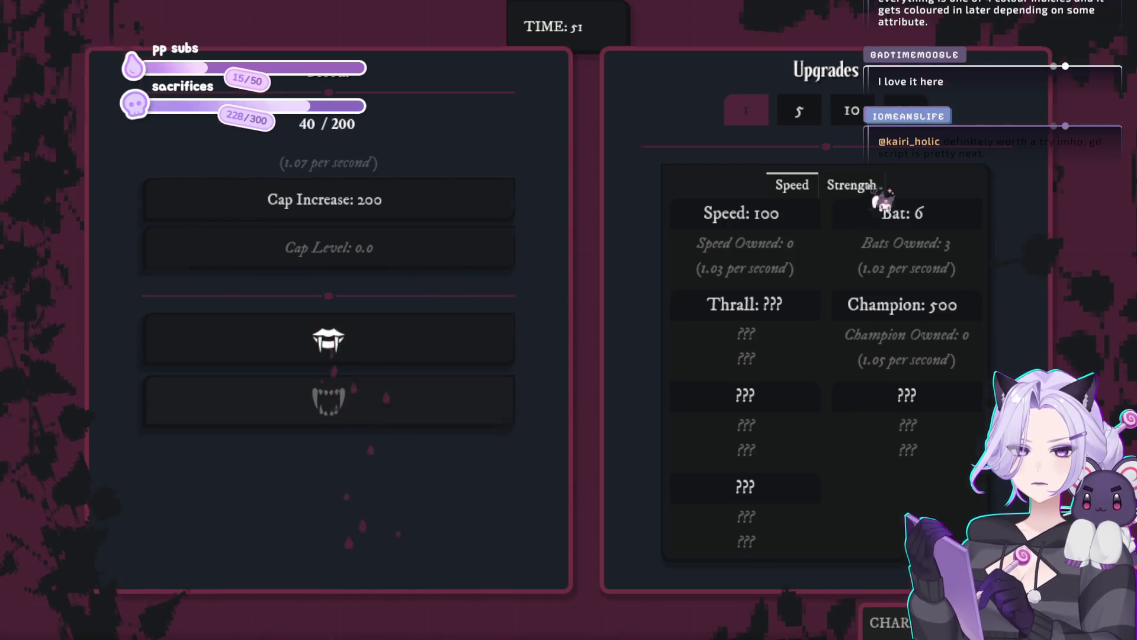
# Check the Strength upgrades, return to the Speed list, and attempt to buy Bats
pyautogui.click(870, 187)
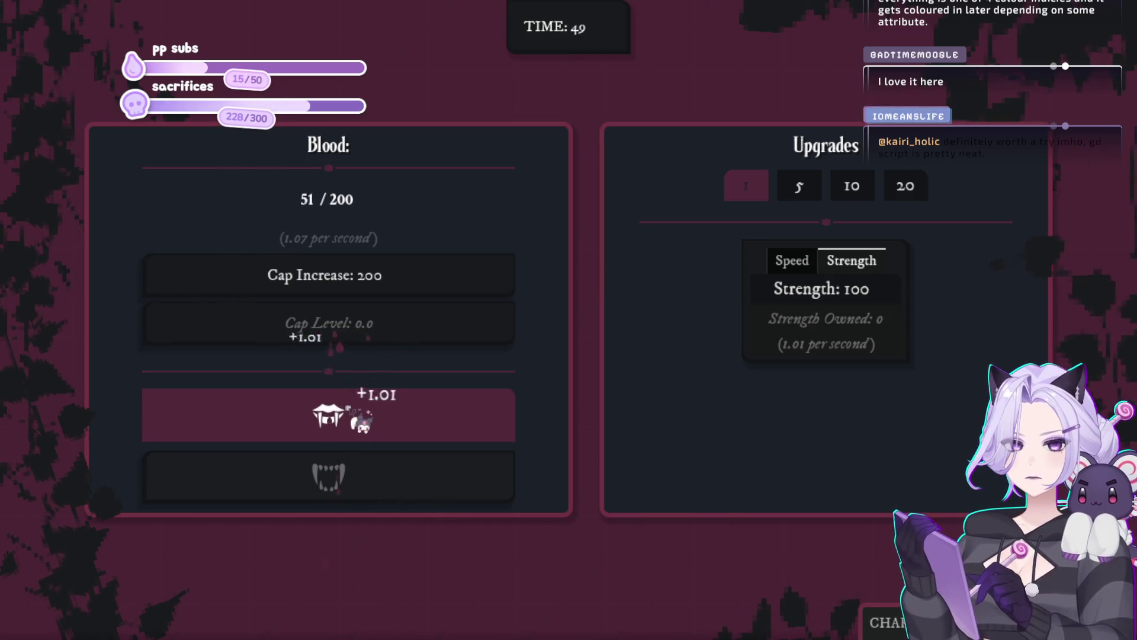
pyautogui.click(361, 421)
pyautogui.click(362, 421)
pyautogui.click(808, 259)
pyautogui.click(415, 329)
pyautogui.click(430, 332)
pyautogui.click(940, 221)
pyautogui.click(939, 221)
pyautogui.click(939, 221)
pyautogui.click(939, 221)
pyautogui.click(940, 221)
pyautogui.click(939, 221)
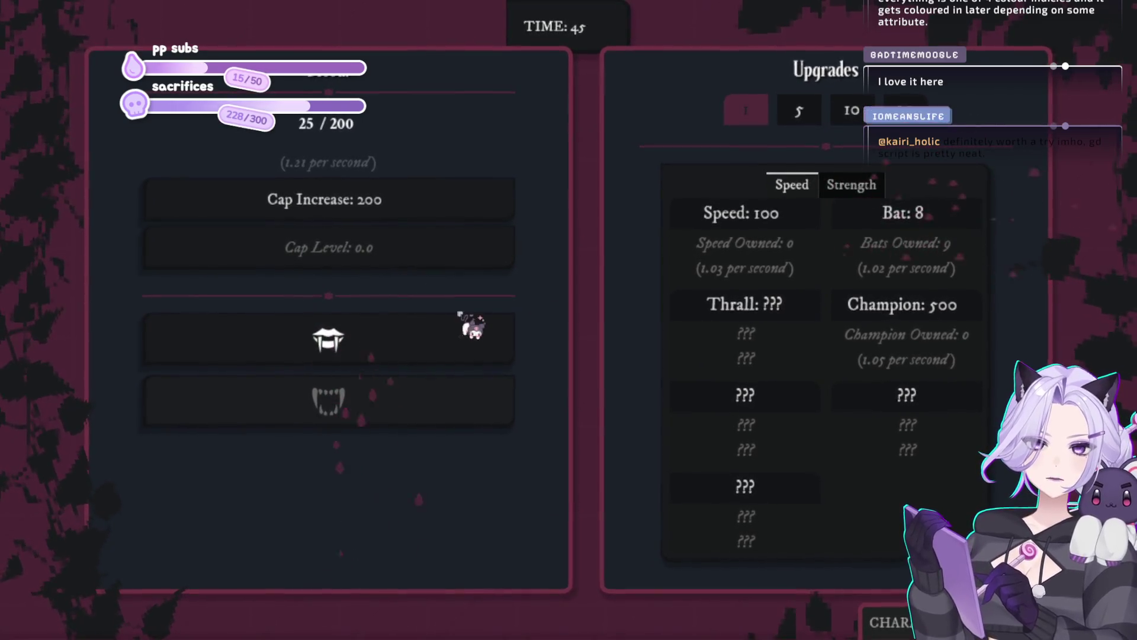
# Bite several more times, then buy one Speed upgrade
pyautogui.click(435, 350)
pyautogui.click(444, 355)
pyautogui.click(443, 358)
pyautogui.click(443, 357)
pyautogui.click(443, 357)
pyautogui.click(443, 358)
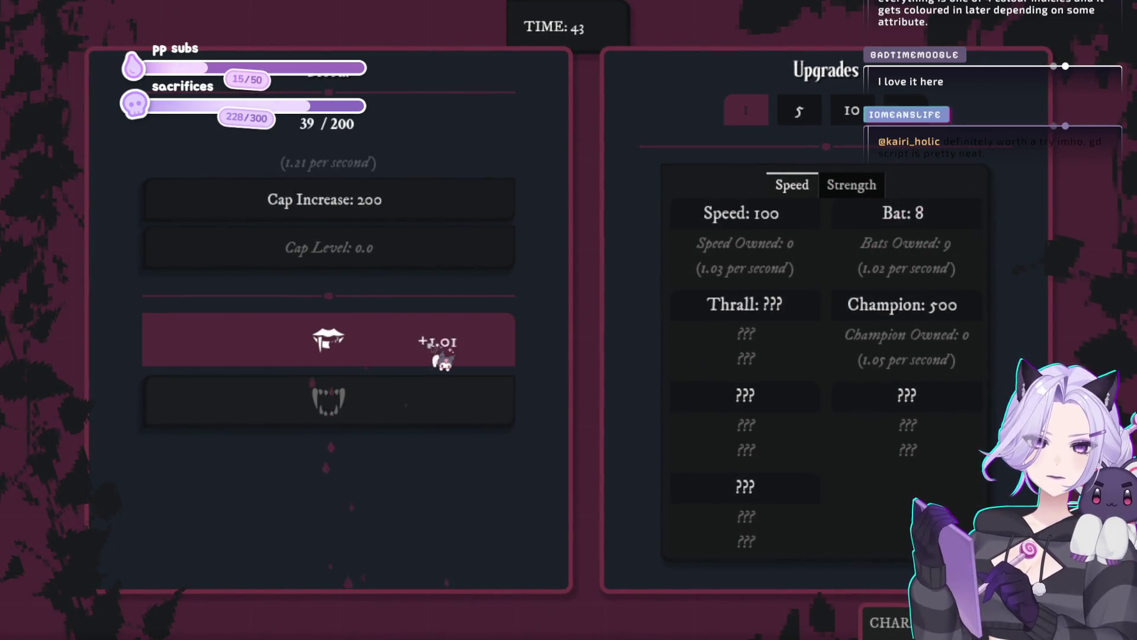
pyautogui.click(443, 357)
pyautogui.click(443, 358)
pyautogui.click(443, 357)
pyautogui.click(443, 357)
pyautogui.click(443, 357)
pyautogui.click(443, 357)
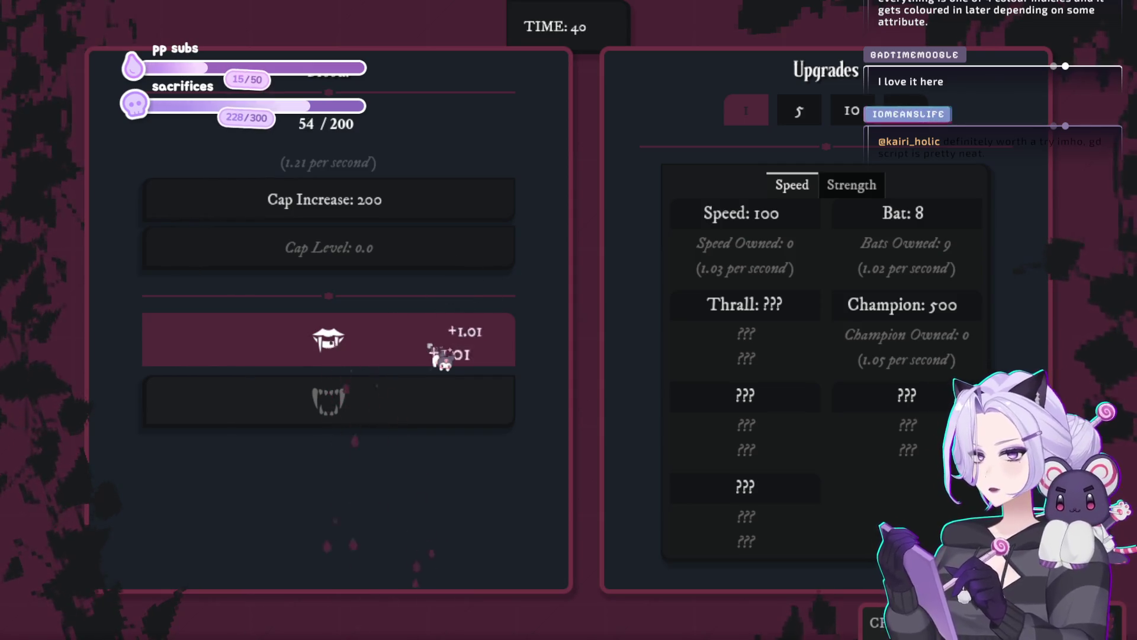
pyautogui.click(443, 357)
pyautogui.click(443, 358)
pyautogui.click(443, 357)
pyautogui.click(443, 357)
pyautogui.click(443, 357)
pyautogui.click(443, 357)
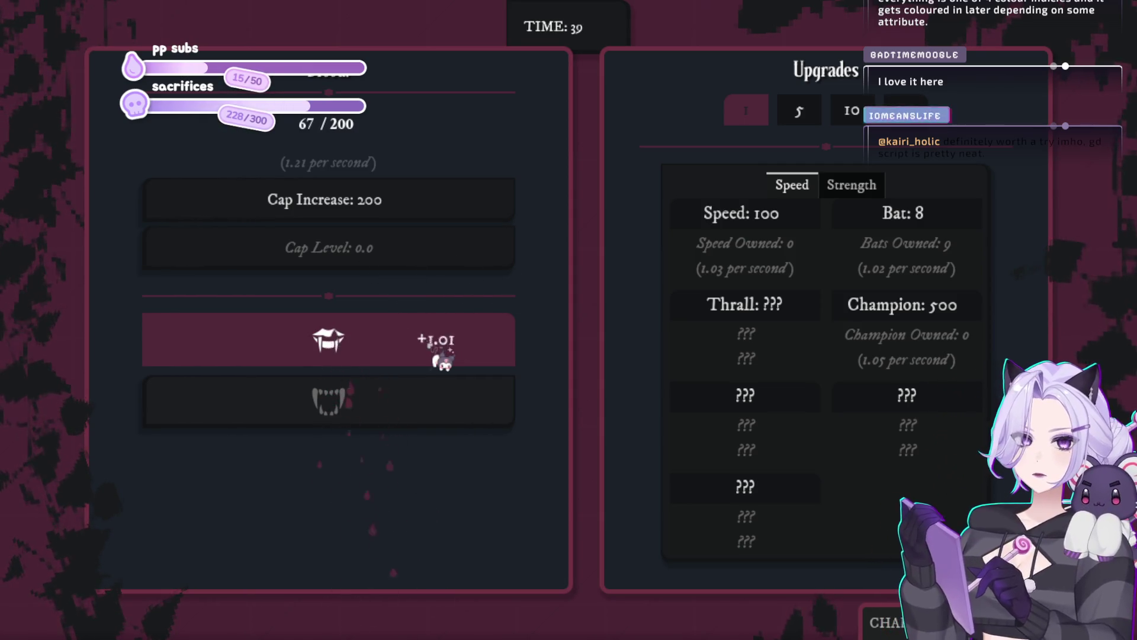
pyautogui.click(443, 357)
pyautogui.click(443, 357)
pyautogui.click(443, 357)
pyautogui.click(443, 357)
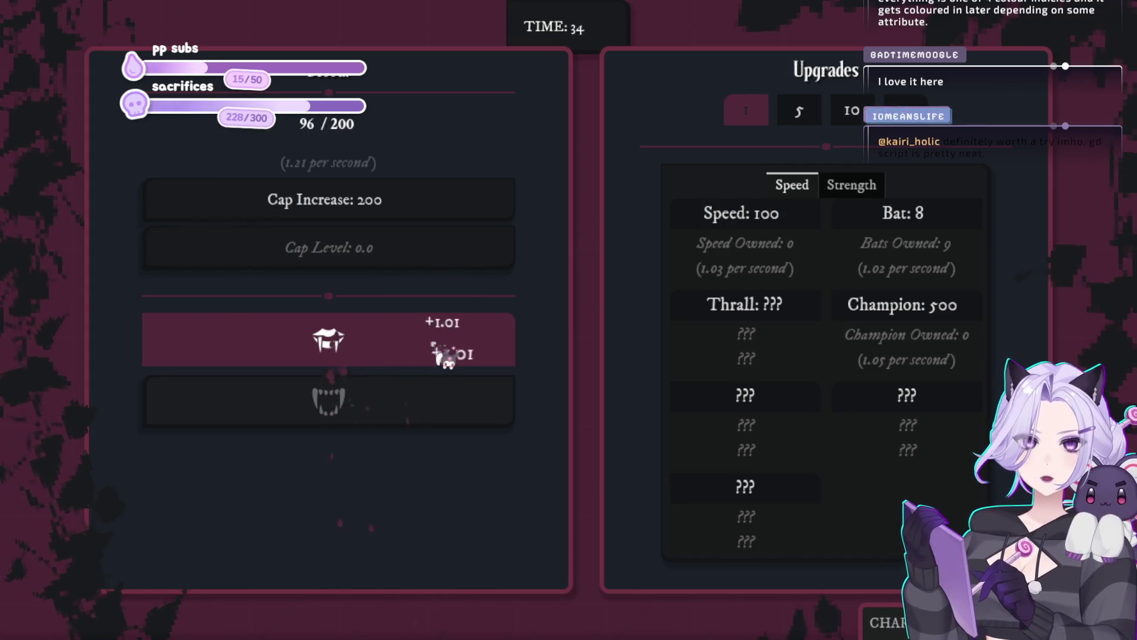
pyautogui.click(453, 357)
pyautogui.click(452, 357)
pyautogui.click(762, 213)
pyautogui.click(448, 343)
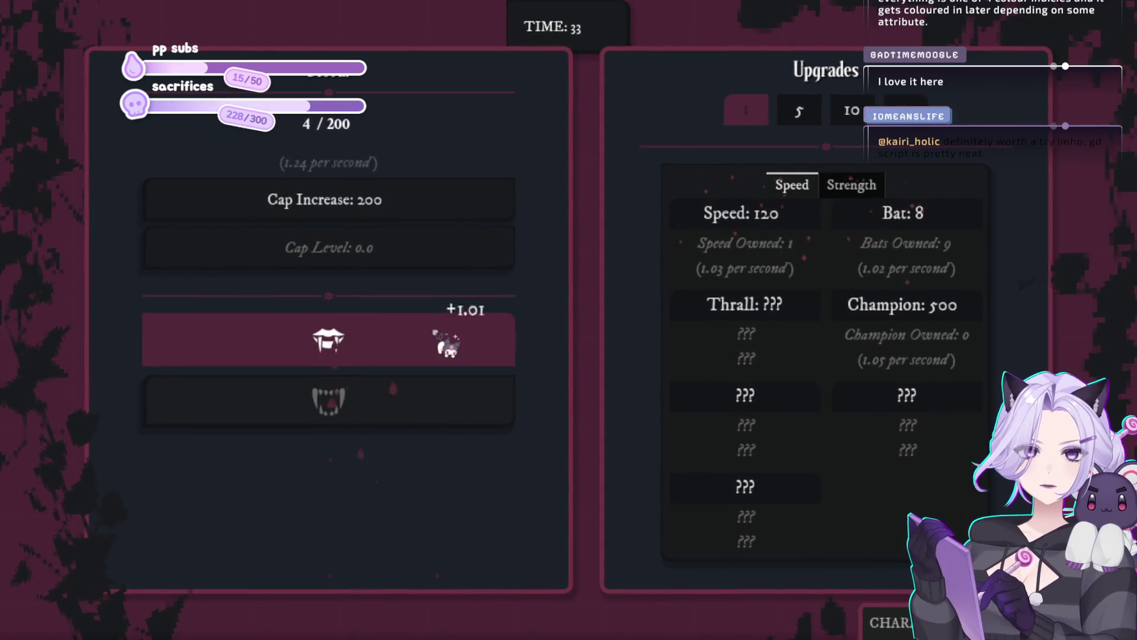
# Keep biting until blood reaches about 128 of the 200 cap
pyautogui.click(435, 334)
pyautogui.click(436, 334)
pyautogui.click(436, 334)
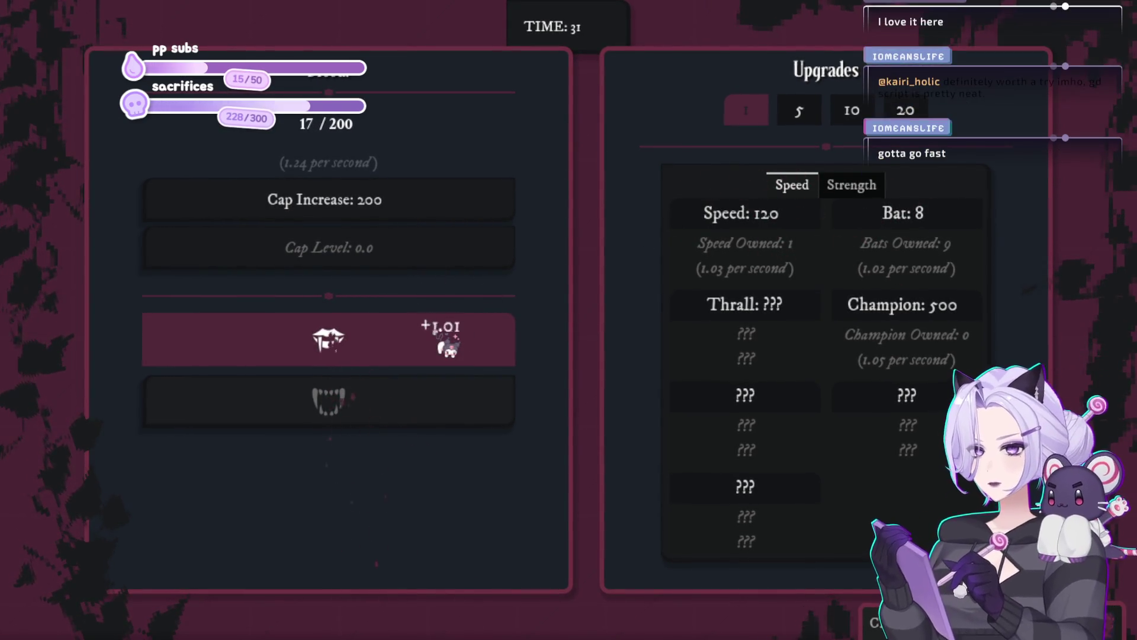
pyautogui.click(444, 345)
pyautogui.click(444, 344)
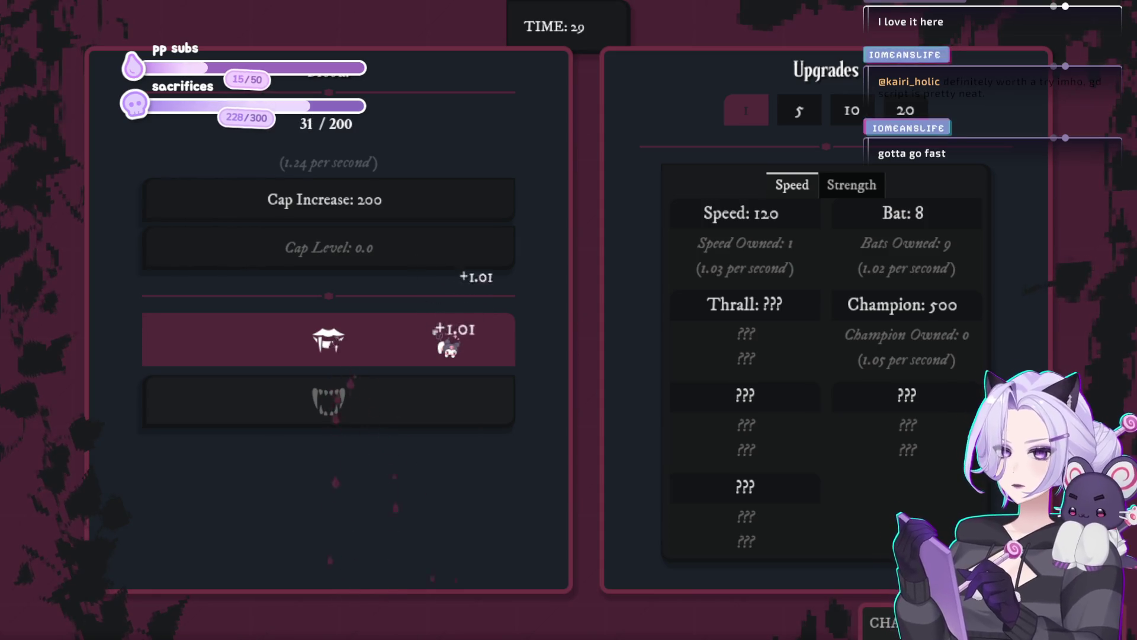
pyautogui.click(448, 345)
pyautogui.click(447, 345)
pyautogui.click(447, 346)
pyautogui.click(444, 345)
pyautogui.click(445, 345)
pyautogui.click(446, 346)
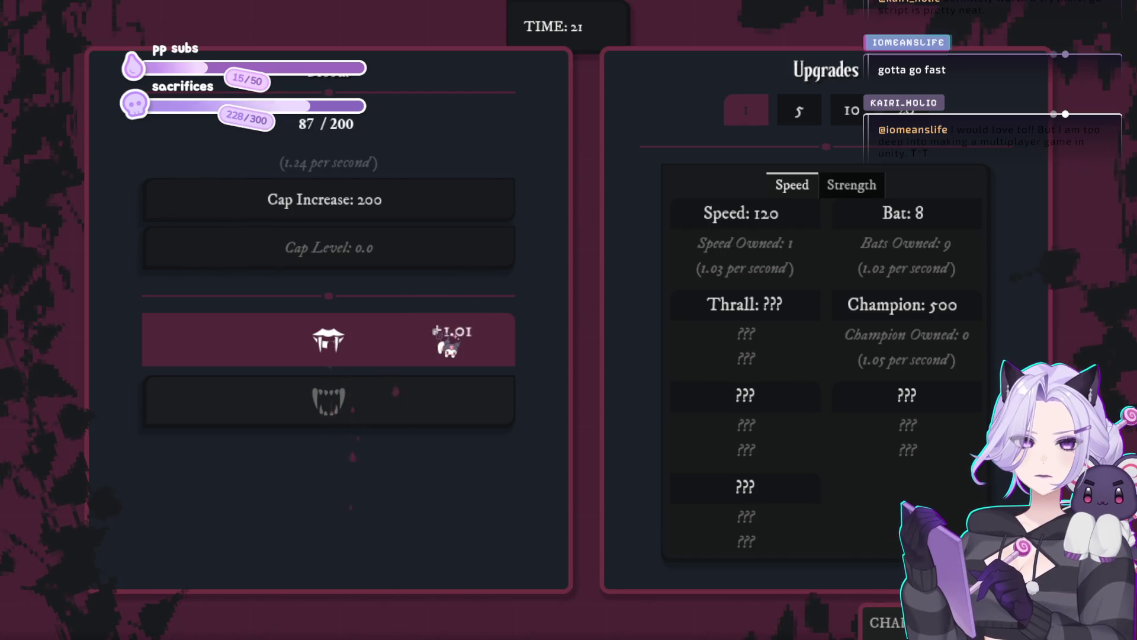
pyautogui.click(447, 345)
pyautogui.click(448, 345)
pyautogui.click(447, 345)
pyautogui.click(447, 344)
pyautogui.click(447, 344)
pyautogui.click(448, 345)
pyautogui.click(447, 345)
pyautogui.click(448, 345)
pyautogui.click(448, 344)
pyautogui.click(448, 345)
pyautogui.click(447, 345)
pyautogui.click(447, 345)
pyautogui.click(448, 345)
pyautogui.click(447, 345)
pyautogui.click(447, 345)
pyautogui.click(447, 345)
pyautogui.click(448, 345)
pyautogui.click(447, 345)
# Start the next night and bite repeatedly to gather blood
pyautogui.click(485, 355)
pyautogui.click(484, 356)
pyautogui.click(485, 356)
pyautogui.click(484, 355)
pyautogui.click(485, 356)
pyautogui.click(485, 356)
pyautogui.click(486, 359)
pyautogui.click(486, 358)
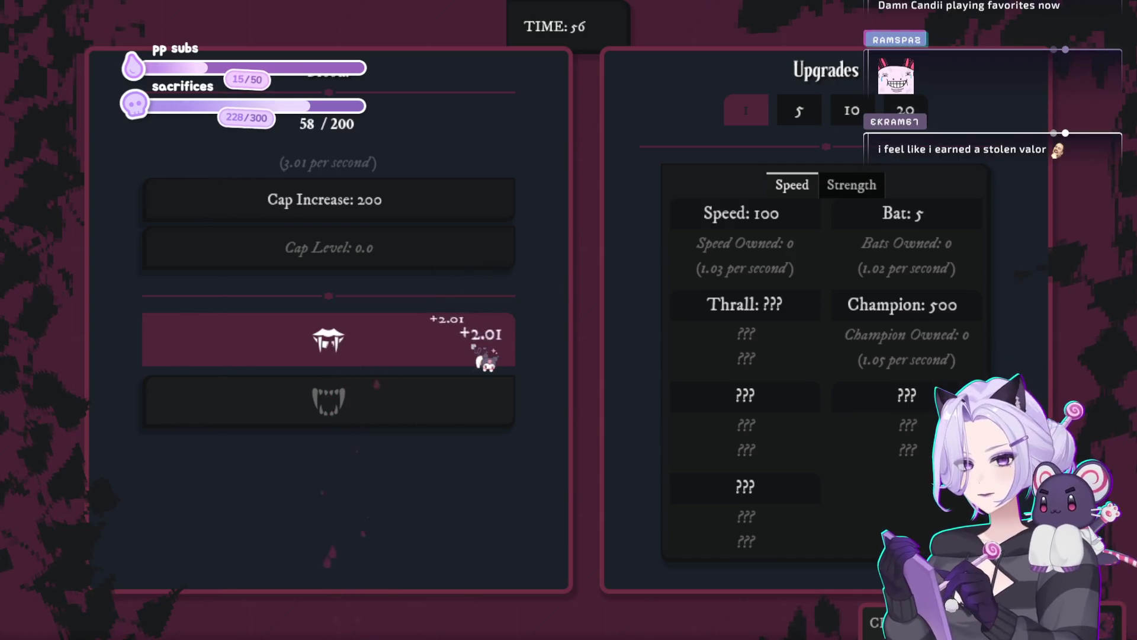
pyautogui.click(485, 357)
pyautogui.click(484, 358)
pyautogui.click(483, 356)
pyautogui.click(480, 354)
pyautogui.click(479, 354)
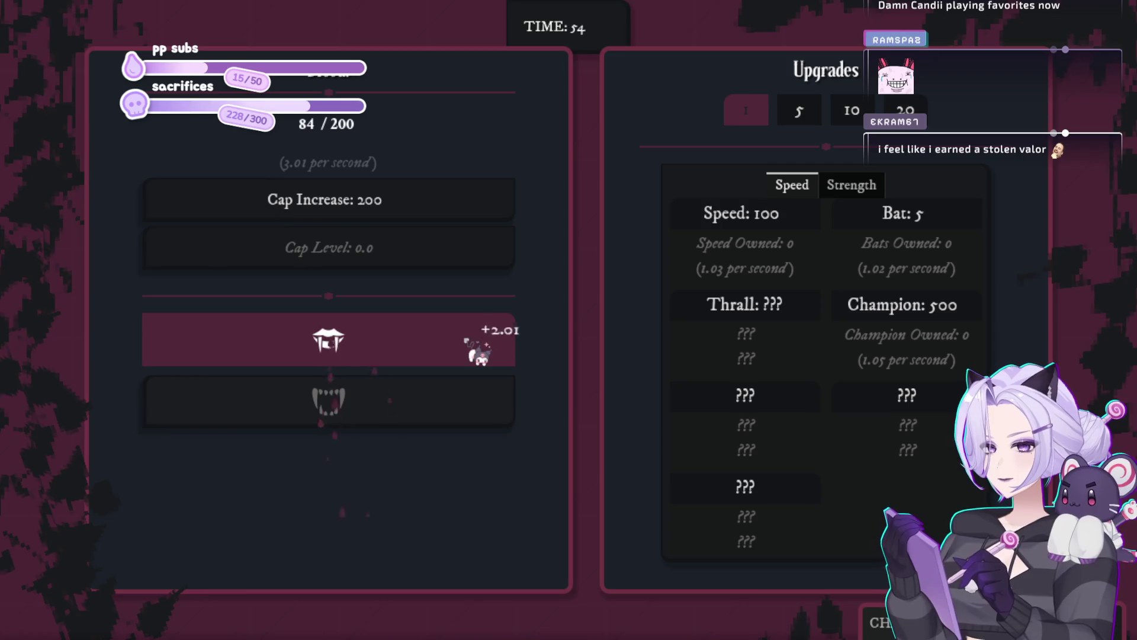
pyautogui.click(478, 354)
pyautogui.click(479, 355)
pyautogui.click(480, 355)
pyautogui.click(478, 354)
pyautogui.click(479, 354)
pyautogui.click(479, 355)
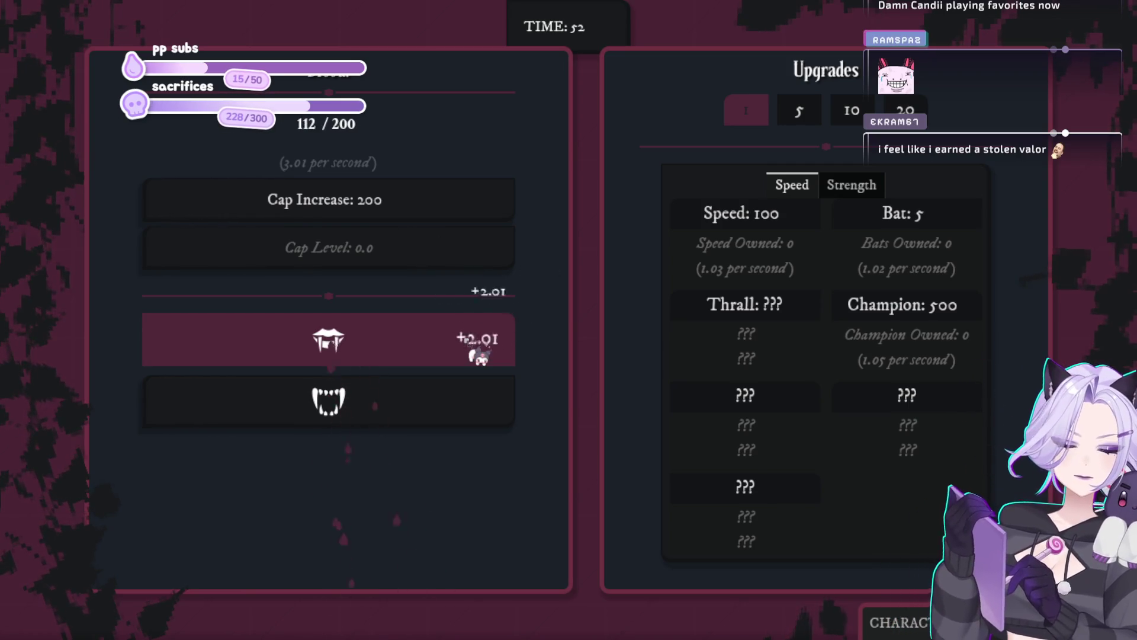
pyautogui.click(478, 354)
pyautogui.click(479, 354)
pyautogui.click(478, 354)
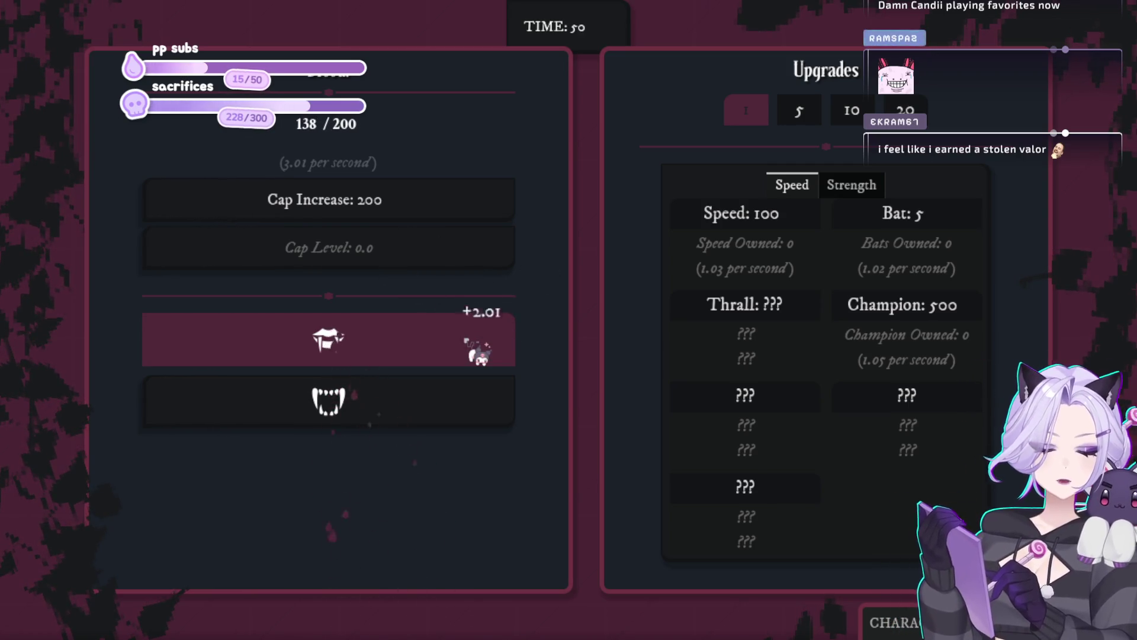
pyautogui.click(479, 354)
pyautogui.click(479, 355)
pyautogui.click(479, 354)
pyautogui.click(478, 354)
pyautogui.click(479, 354)
pyautogui.click(479, 354)
pyautogui.click(479, 354)
pyautogui.click(479, 355)
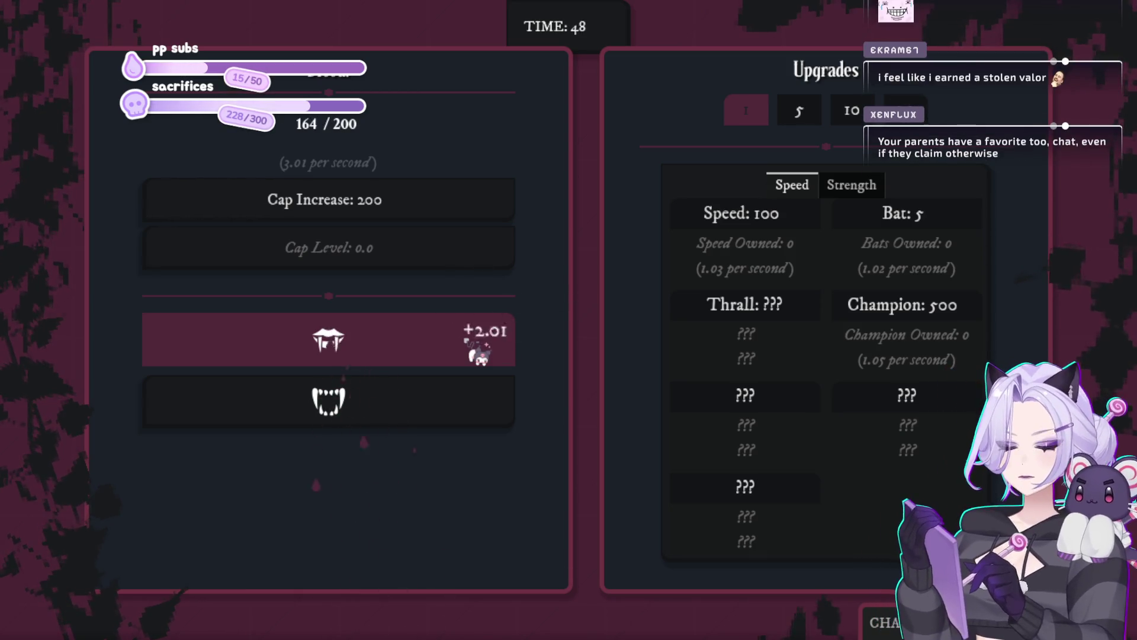
pyautogui.click(479, 354)
pyautogui.click(478, 354)
pyautogui.click(478, 354)
pyautogui.click(478, 354)
pyautogui.click(479, 354)
pyautogui.click(479, 356)
pyautogui.click(480, 355)
pyautogui.click(480, 357)
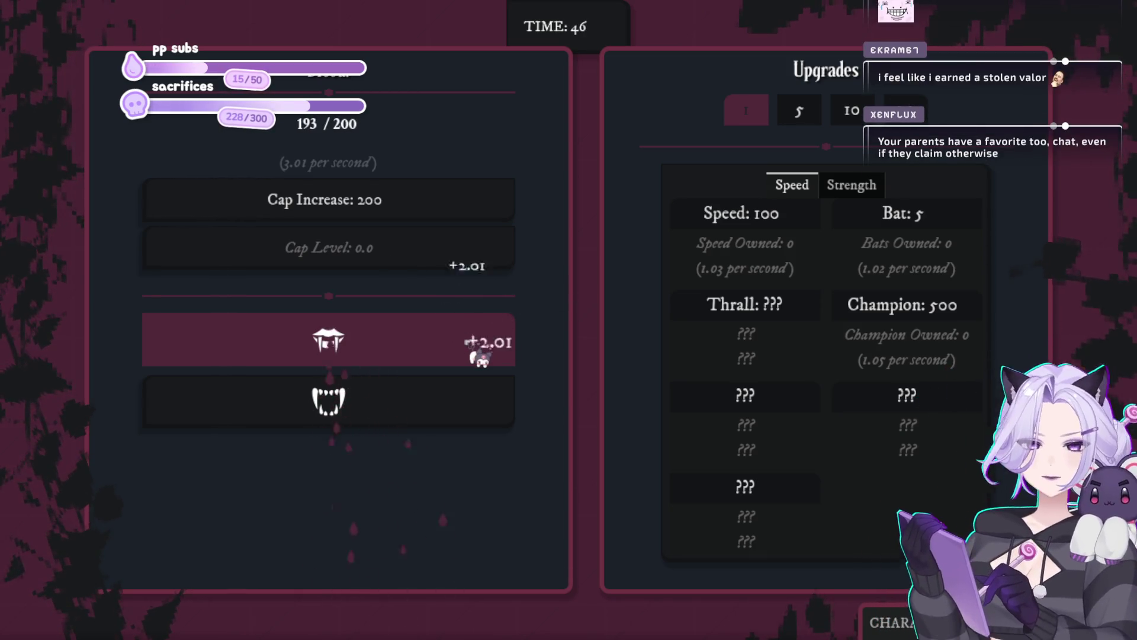
# Raise the blood cap from 200 to 2.00K, then keep biting
pyautogui.click(444, 208)
pyautogui.click(444, 325)
pyautogui.click(444, 325)
pyautogui.click(445, 330)
pyautogui.click(446, 329)
pyautogui.click(445, 330)
pyautogui.click(452, 343)
pyautogui.click(453, 347)
pyautogui.click(453, 351)
pyautogui.click(454, 350)
pyautogui.click(452, 349)
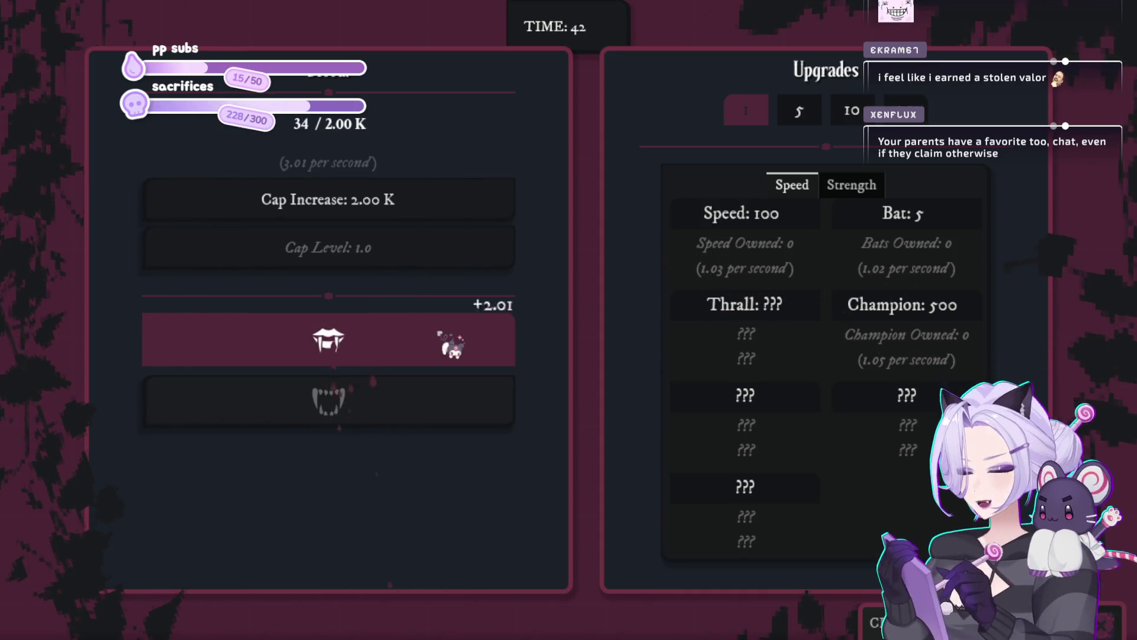
pyautogui.click(452, 347)
pyautogui.click(452, 347)
pyautogui.click(452, 346)
pyautogui.click(452, 348)
pyautogui.click(452, 347)
pyautogui.click(453, 347)
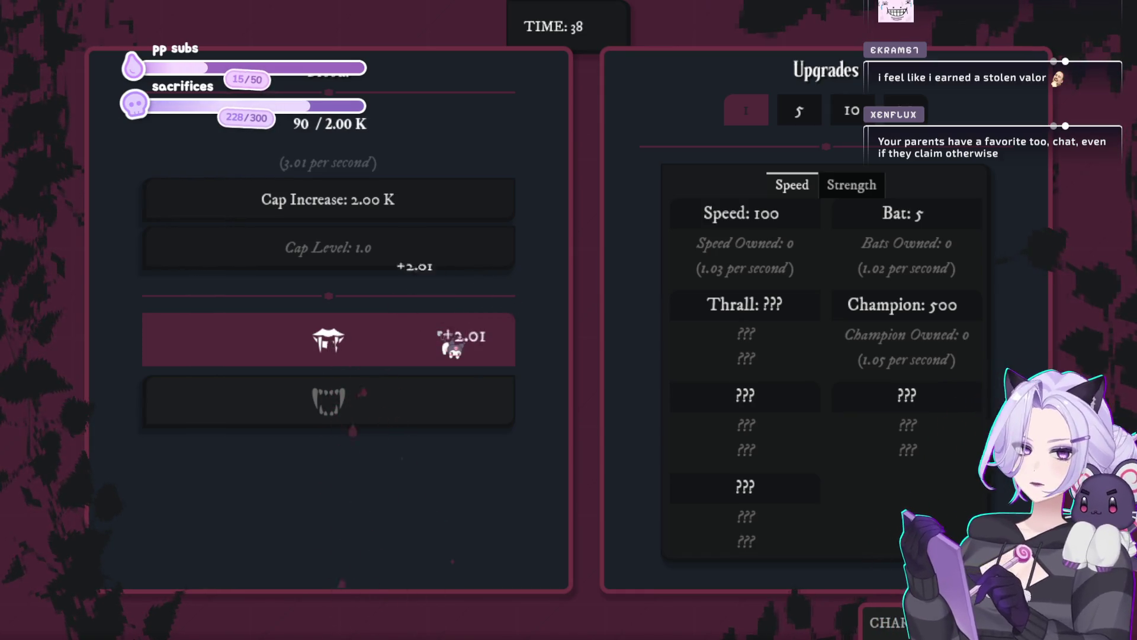
# Buy a batch of Bats for passive income, biting in between to afford more
pyautogui.click(453, 349)
pyautogui.click(942, 222)
pyautogui.click(942, 222)
pyautogui.click(945, 223)
pyautogui.click(945, 223)
pyautogui.click(939, 216)
pyautogui.click(939, 216)
pyautogui.click(939, 216)
pyautogui.click(945, 224)
pyautogui.click(944, 223)
pyautogui.click(944, 223)
pyautogui.click(944, 224)
pyautogui.click(944, 223)
pyautogui.click(436, 350)
pyautogui.click(437, 350)
pyautogui.click(435, 351)
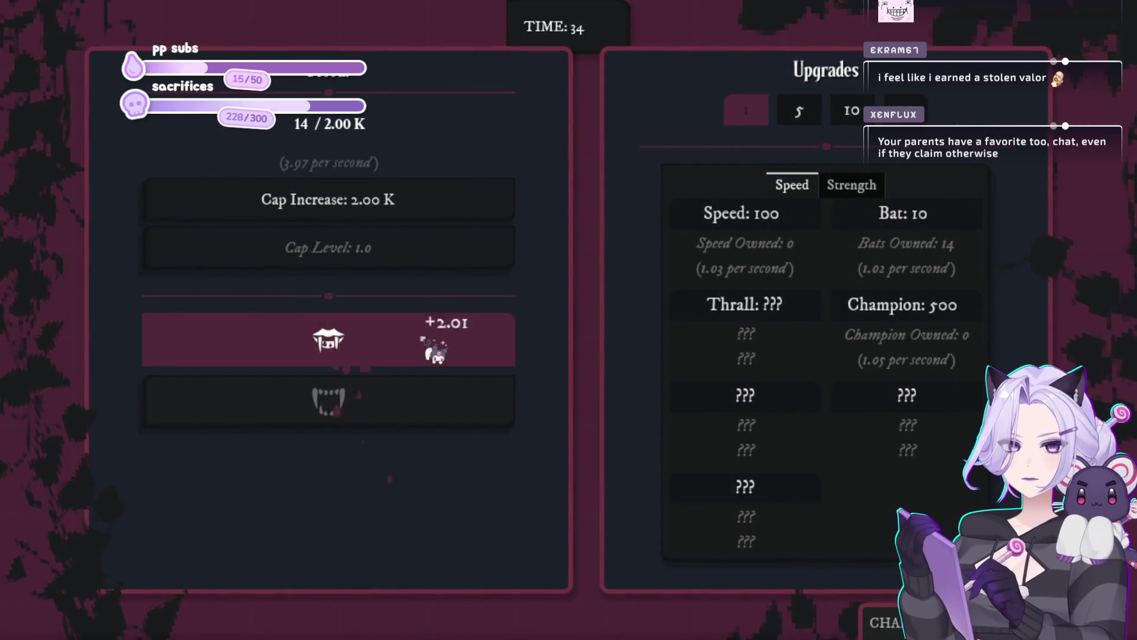
pyautogui.click(435, 351)
pyautogui.click(436, 350)
pyautogui.click(436, 351)
pyautogui.click(436, 351)
pyautogui.click(436, 351)
pyautogui.click(436, 352)
pyautogui.click(437, 352)
pyautogui.click(437, 353)
pyautogui.click(436, 352)
pyautogui.click(436, 352)
pyautogui.click(436, 353)
pyautogui.click(976, 217)
pyautogui.click(973, 222)
pyautogui.click(972, 222)
pyautogui.click(973, 222)
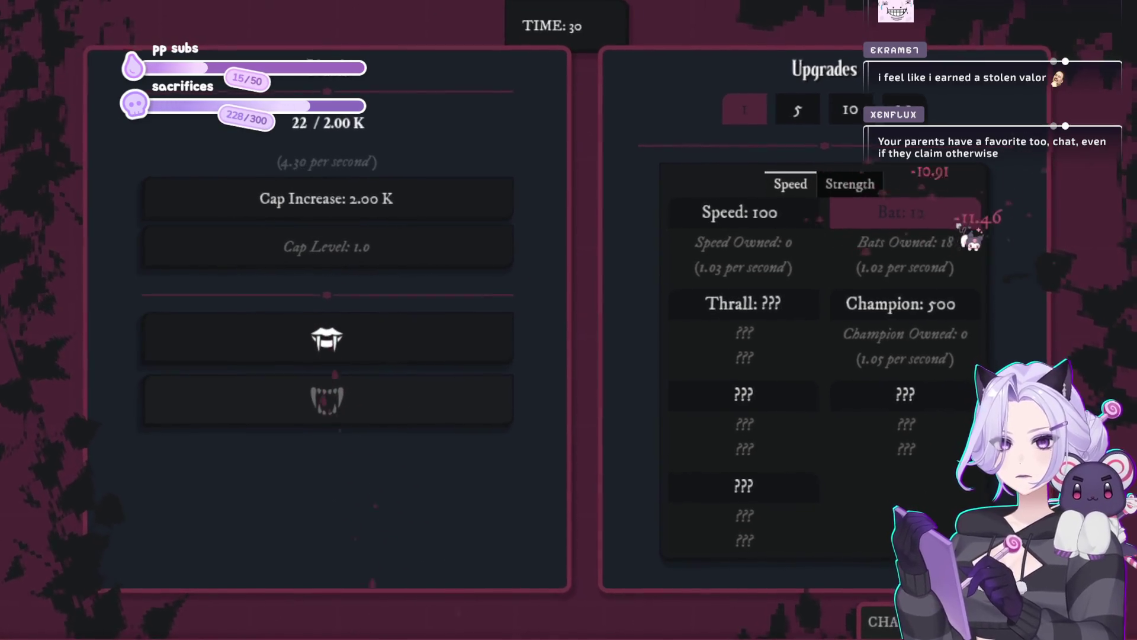
pyautogui.click(971, 226)
# Buy the twentieth Bat to max them out, then keep biting
pyautogui.click(486, 362)
pyautogui.click(486, 361)
pyautogui.click(486, 361)
pyautogui.click(907, 216)
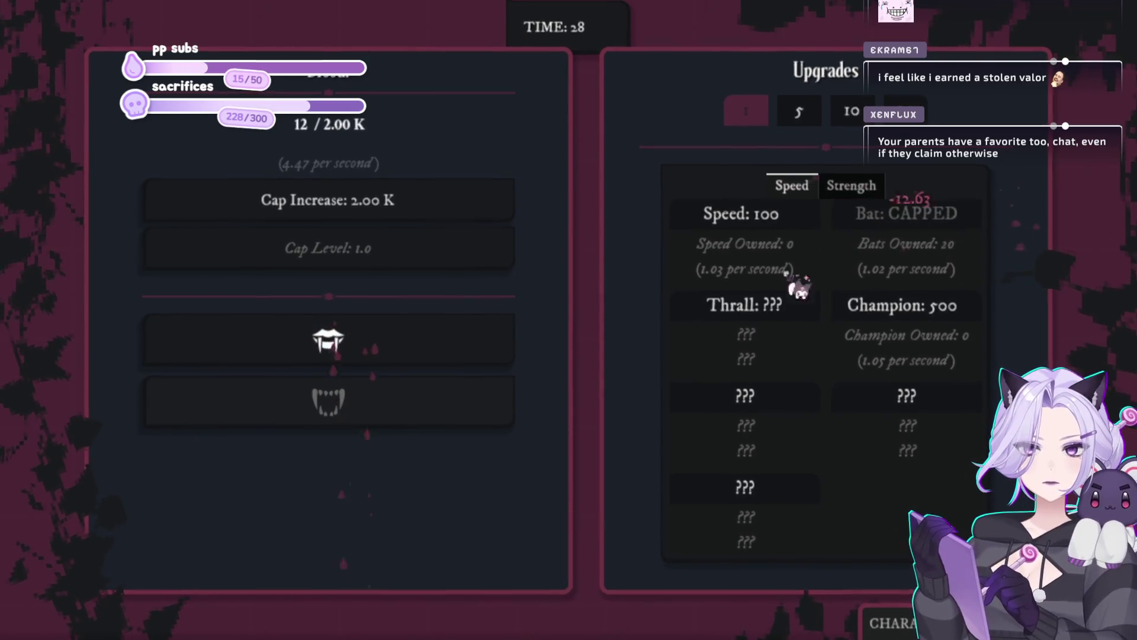
pyautogui.click(485, 360)
pyautogui.click(485, 361)
pyautogui.click(486, 362)
pyautogui.click(486, 361)
pyautogui.click(486, 361)
pyautogui.click(485, 361)
pyautogui.click(486, 361)
pyautogui.click(486, 361)
pyautogui.click(486, 361)
pyautogui.click(485, 362)
pyautogui.click(486, 361)
pyautogui.click(486, 361)
pyautogui.click(485, 361)
pyautogui.click(486, 361)
pyautogui.click(486, 361)
pyautogui.click(485, 361)
pyautogui.click(486, 362)
pyautogui.click(485, 361)
pyautogui.click(486, 361)
pyautogui.click(494, 374)
pyautogui.click(494, 375)
pyautogui.click(495, 374)
pyautogui.click(495, 374)
pyautogui.click(495, 375)
# Buy a Speed upgrade and continue harvesting blood
pyautogui.click(767, 224)
pyautogui.click(492, 336)
pyautogui.click(492, 336)
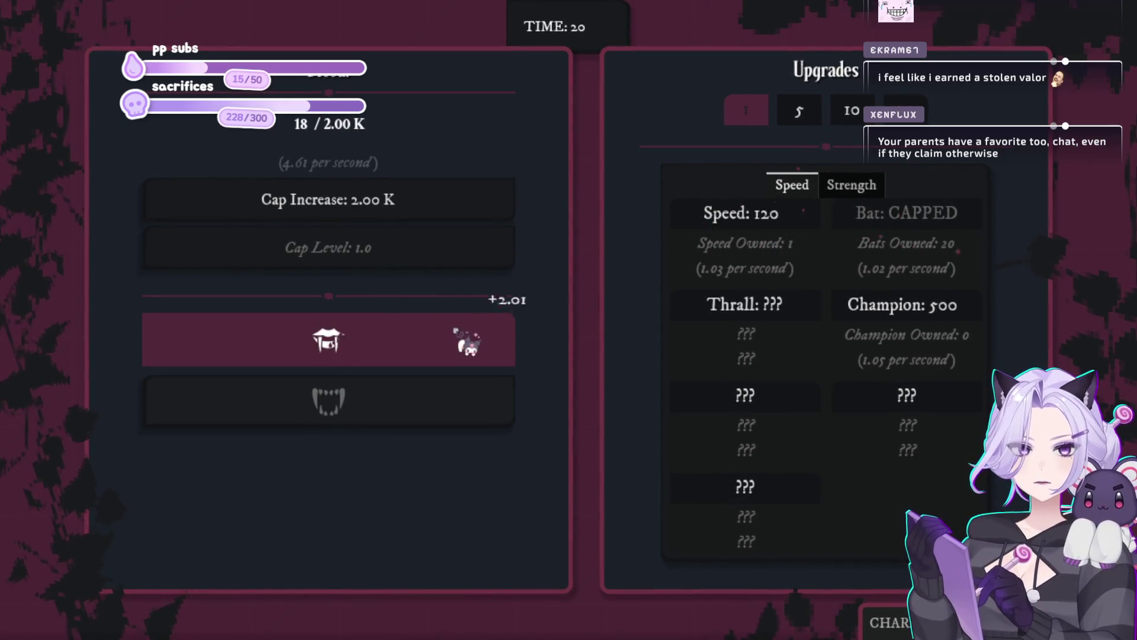
pyautogui.click(469, 344)
pyautogui.click(468, 344)
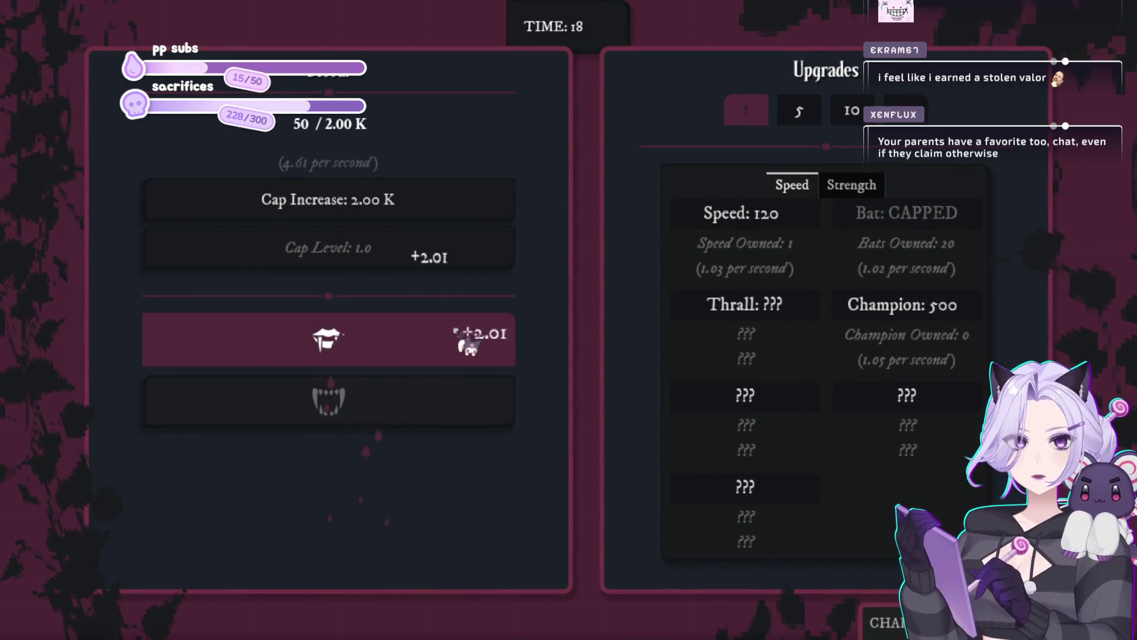
pyautogui.click(468, 342)
pyautogui.click(468, 342)
pyautogui.click(468, 342)
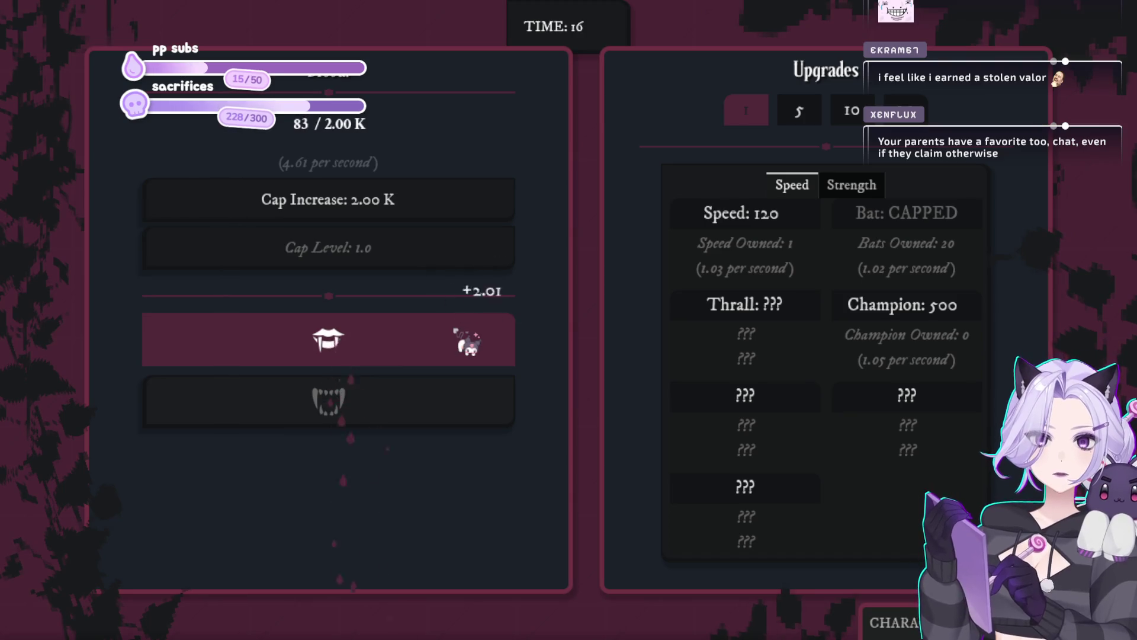
pyautogui.click(468, 343)
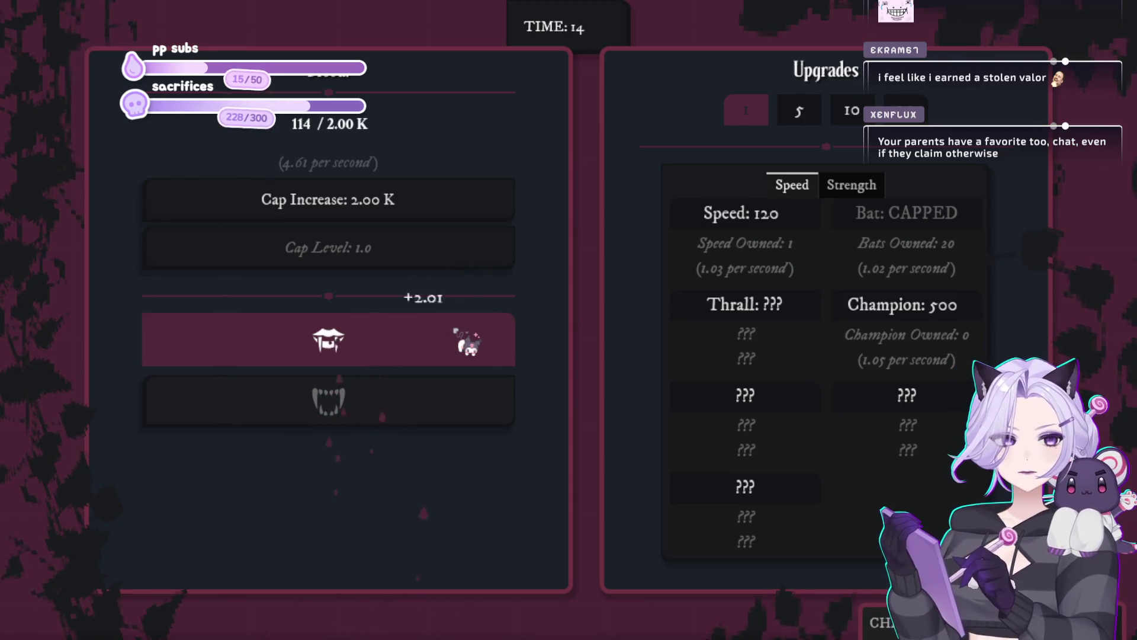
pyautogui.click(468, 344)
pyautogui.click(468, 344)
pyautogui.click(468, 344)
pyautogui.click(468, 342)
pyautogui.click(468, 342)
pyautogui.click(468, 342)
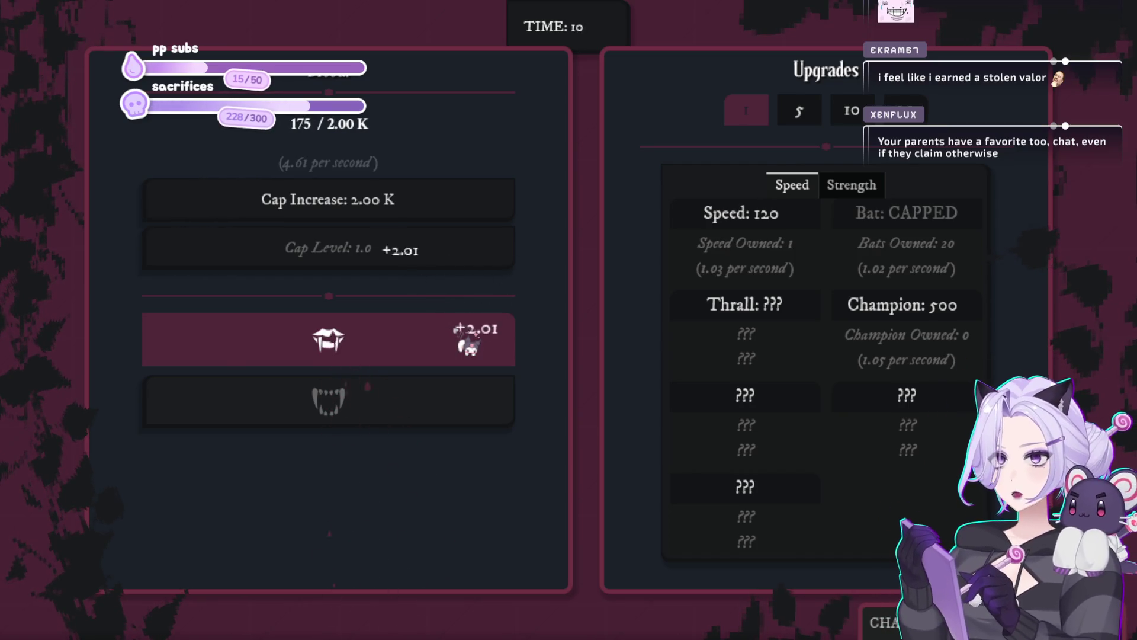
pyautogui.click(468, 343)
pyautogui.click(468, 342)
pyautogui.click(468, 342)
pyautogui.click(468, 344)
pyautogui.click(468, 344)
pyautogui.click(468, 344)
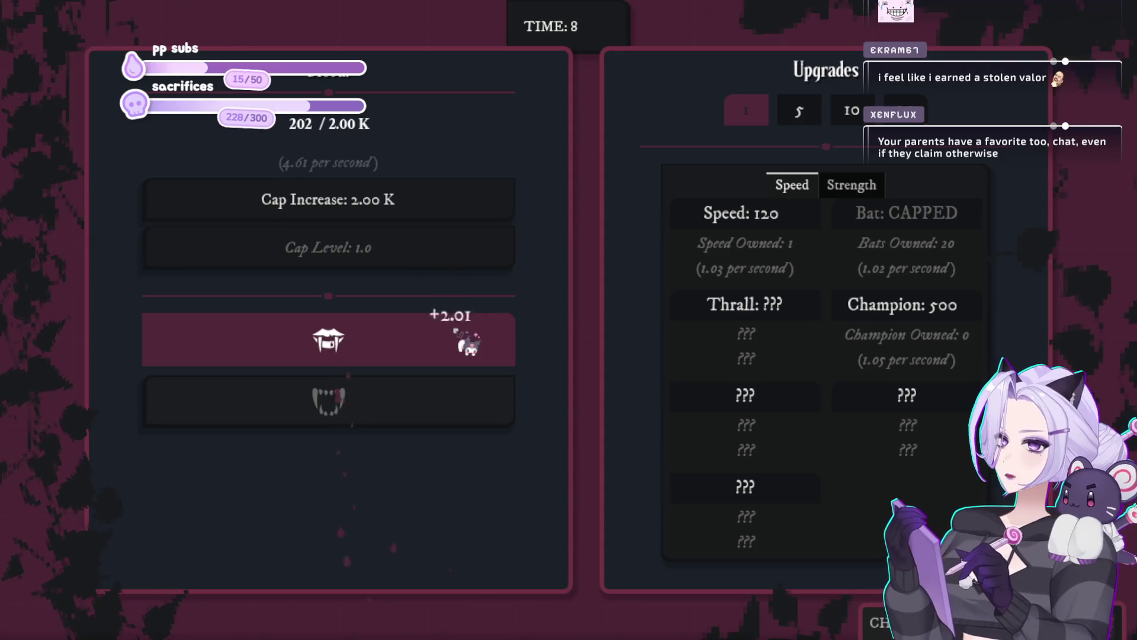
pyautogui.click(468, 343)
pyautogui.click(468, 343)
pyautogui.click(468, 343)
pyautogui.click(468, 342)
pyautogui.click(468, 342)
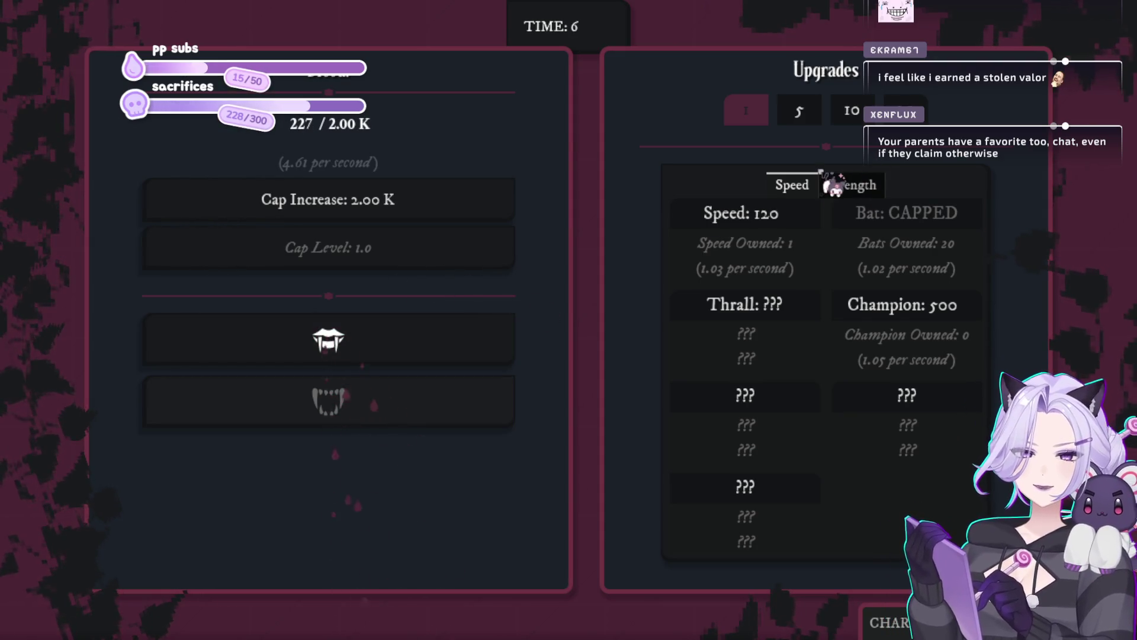
# Buy a Strength upgrade, then bite at the stronger +3.06 per harvest rate
pyautogui.click(858, 185)
pyautogui.click(809, 284)
pyautogui.click(790, 259)
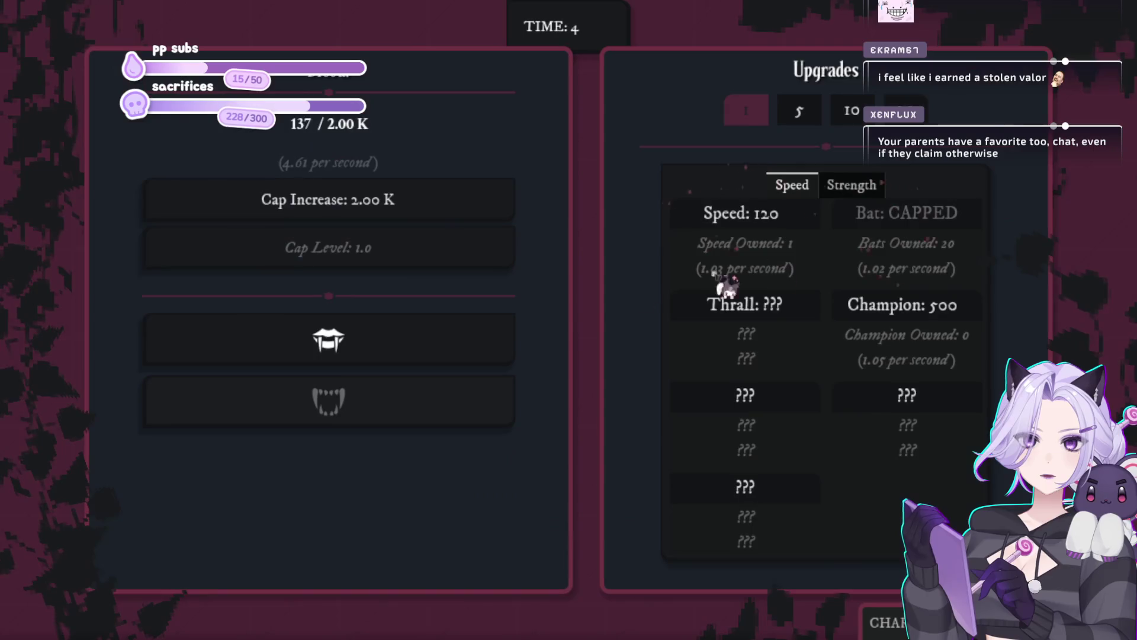
pyautogui.click(399, 351)
pyautogui.click(399, 351)
pyautogui.click(399, 353)
pyautogui.click(398, 352)
pyautogui.click(400, 354)
pyautogui.click(400, 353)
pyautogui.click(401, 356)
pyautogui.click(401, 356)
pyautogui.click(401, 357)
pyautogui.click(401, 357)
pyautogui.click(402, 357)
pyautogui.click(401, 358)
pyautogui.click(402, 358)
pyautogui.click(402, 358)
pyautogui.click(401, 359)
pyautogui.click(402, 359)
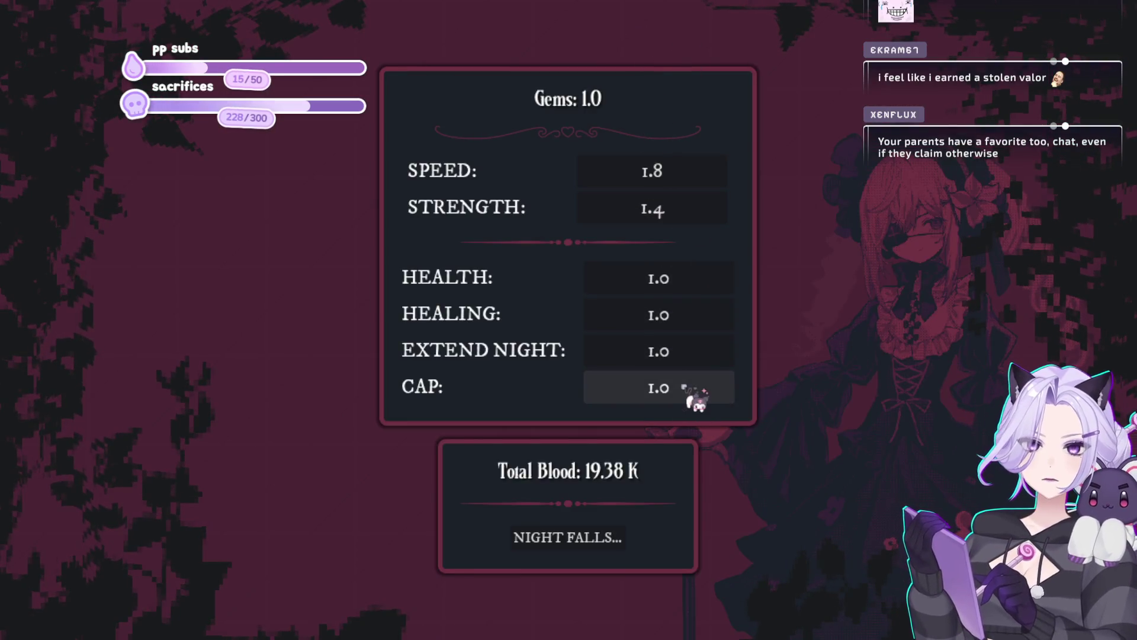
# Spend the gem to raise CAP to 5.2, start the next night, and harvest blood up to the 200 cap
pyautogui.click(685, 388)
pyautogui.click(610, 539)
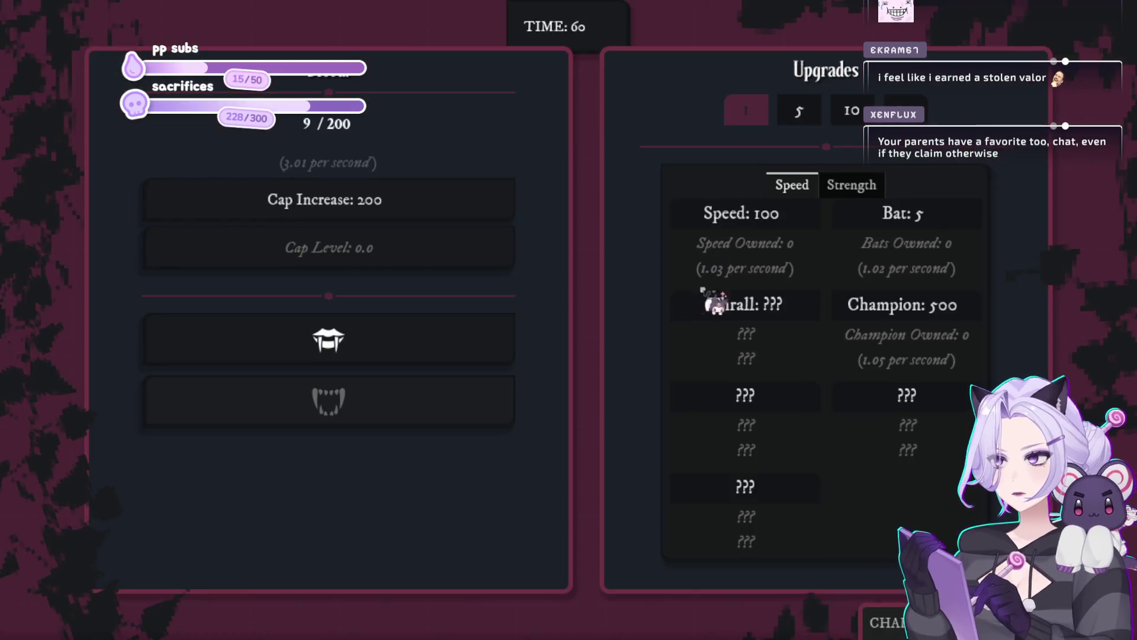
pyautogui.click(492, 359)
pyautogui.click(492, 358)
pyautogui.click(492, 359)
pyautogui.click(491, 359)
pyautogui.click(497, 361)
pyautogui.click(497, 361)
pyautogui.click(496, 361)
pyautogui.click(496, 361)
pyautogui.click(496, 361)
pyautogui.click(496, 361)
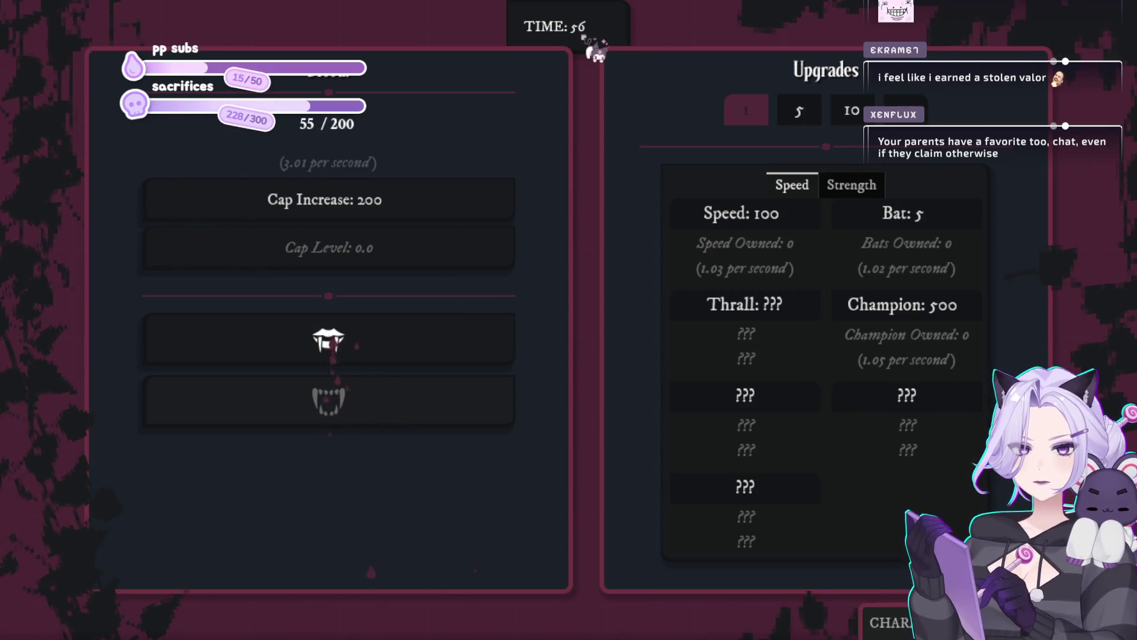
pyautogui.click(470, 348)
pyautogui.click(468, 348)
pyautogui.click(468, 348)
pyautogui.click(468, 348)
pyautogui.click(470, 348)
pyautogui.click(469, 348)
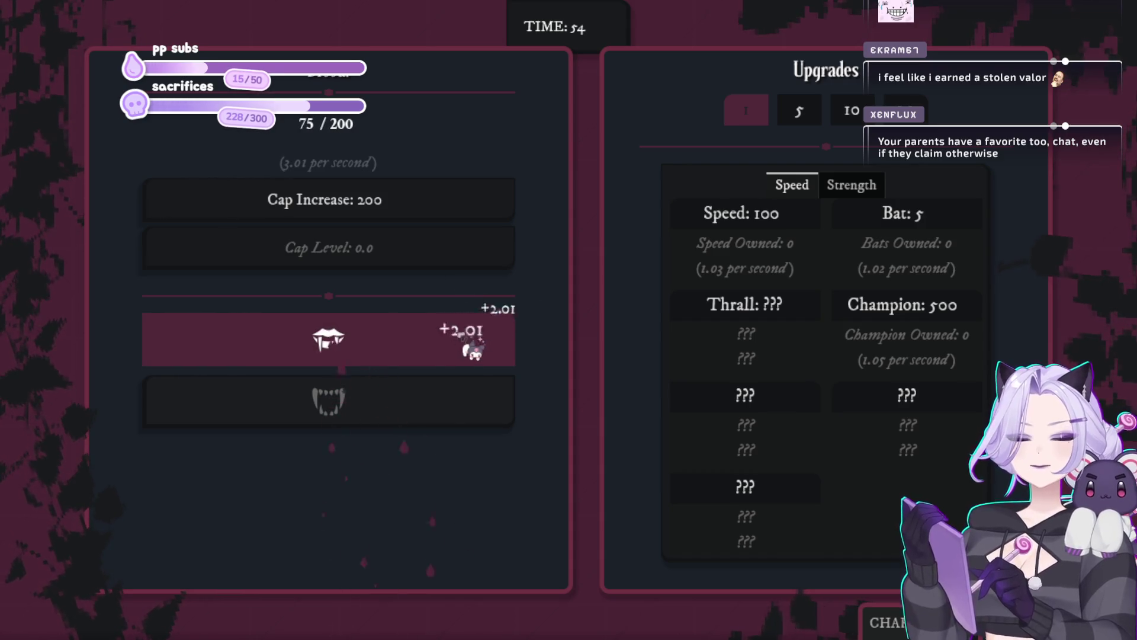
pyautogui.click(472, 346)
pyautogui.click(472, 346)
pyautogui.click(472, 347)
pyautogui.click(473, 347)
pyautogui.click(472, 347)
pyautogui.click(472, 347)
pyautogui.click(473, 348)
pyautogui.click(472, 347)
pyautogui.click(472, 348)
pyautogui.click(472, 348)
pyautogui.click(472, 347)
pyautogui.click(472, 349)
pyautogui.click(472, 350)
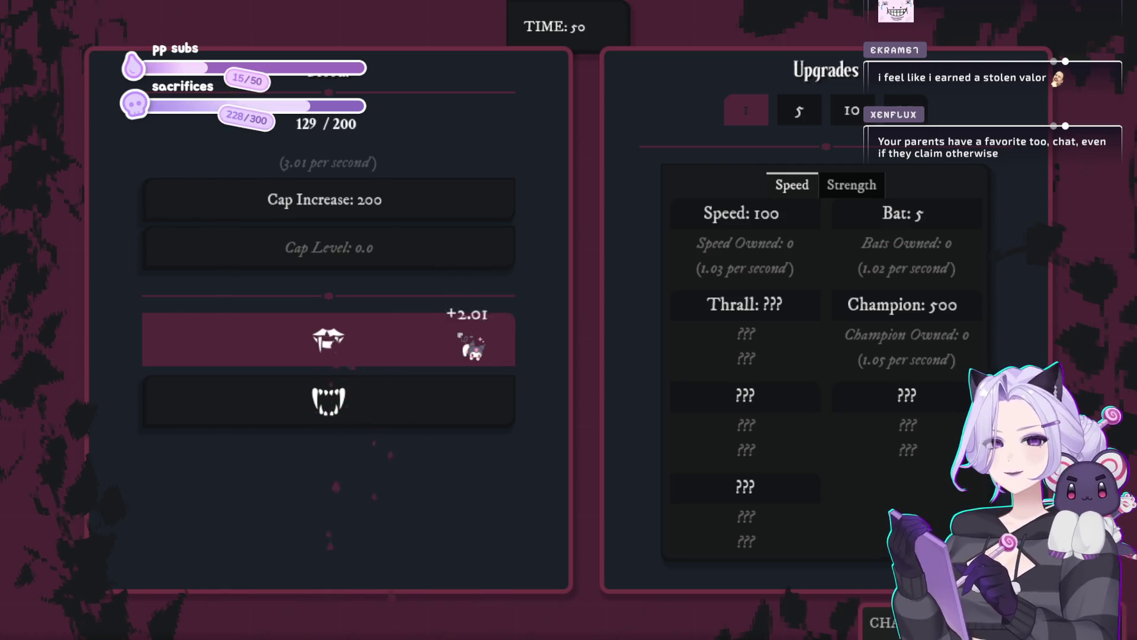
pyautogui.click(473, 351)
pyautogui.click(473, 353)
pyautogui.click(474, 355)
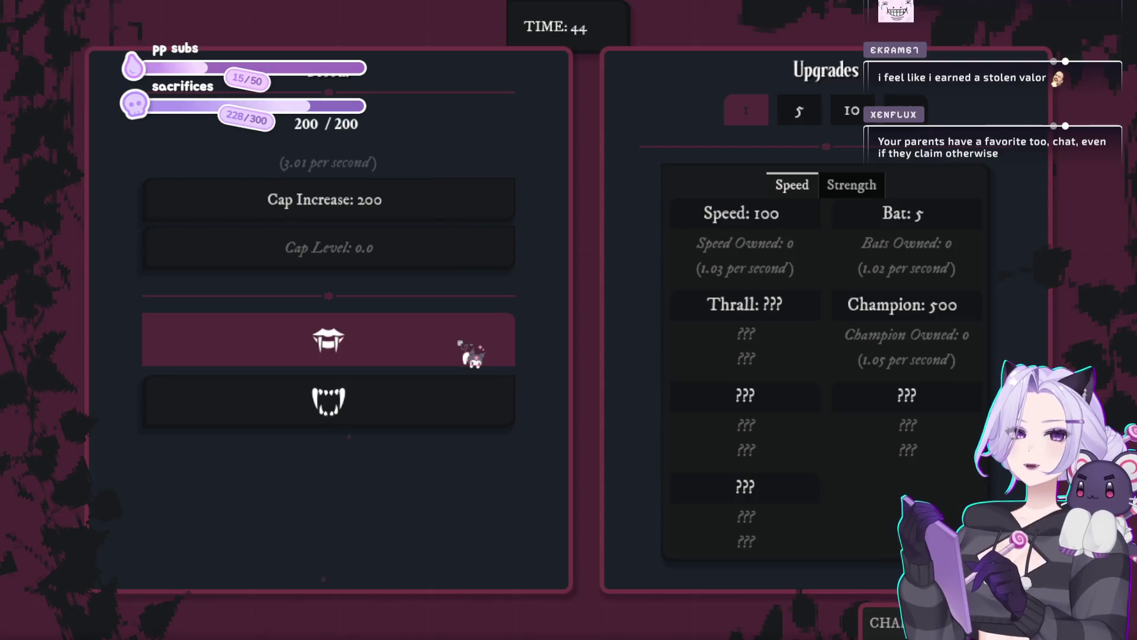
# Raise the blood cap from 200 to 2.00K and keep harvesting by hand
pyautogui.click(328, 200)
pyautogui.click(455, 370)
pyautogui.click(451, 363)
pyautogui.click(448, 359)
pyautogui.click(447, 362)
pyautogui.click(447, 362)
pyautogui.click(448, 362)
pyautogui.click(453, 359)
pyautogui.click(461, 355)
pyautogui.click(462, 353)
pyautogui.click(463, 350)
pyautogui.click(466, 348)
pyautogui.click(467, 346)
pyautogui.click(469, 343)
pyautogui.click(471, 341)
pyautogui.click(472, 338)
pyautogui.click(474, 335)
pyautogui.click(474, 335)
pyautogui.click(474, 336)
pyautogui.click(474, 335)
pyautogui.click(474, 336)
pyautogui.click(474, 335)
pyautogui.click(473, 336)
pyautogui.click(474, 334)
pyautogui.click(474, 334)
pyautogui.click(474, 335)
pyautogui.click(474, 336)
pyautogui.click(474, 335)
pyautogui.click(474, 335)
pyautogui.click(474, 336)
# Buy a Speed upgrade and several more Bats, reaching 8 Bats owned
pyautogui.click(792, 237)
pyautogui.click(465, 365)
pyautogui.click(465, 364)
pyautogui.click(465, 365)
pyautogui.click(465, 365)
pyautogui.click(948, 216)
pyautogui.click(948, 218)
pyautogui.click(947, 218)
pyautogui.click(948, 218)
pyautogui.click(948, 218)
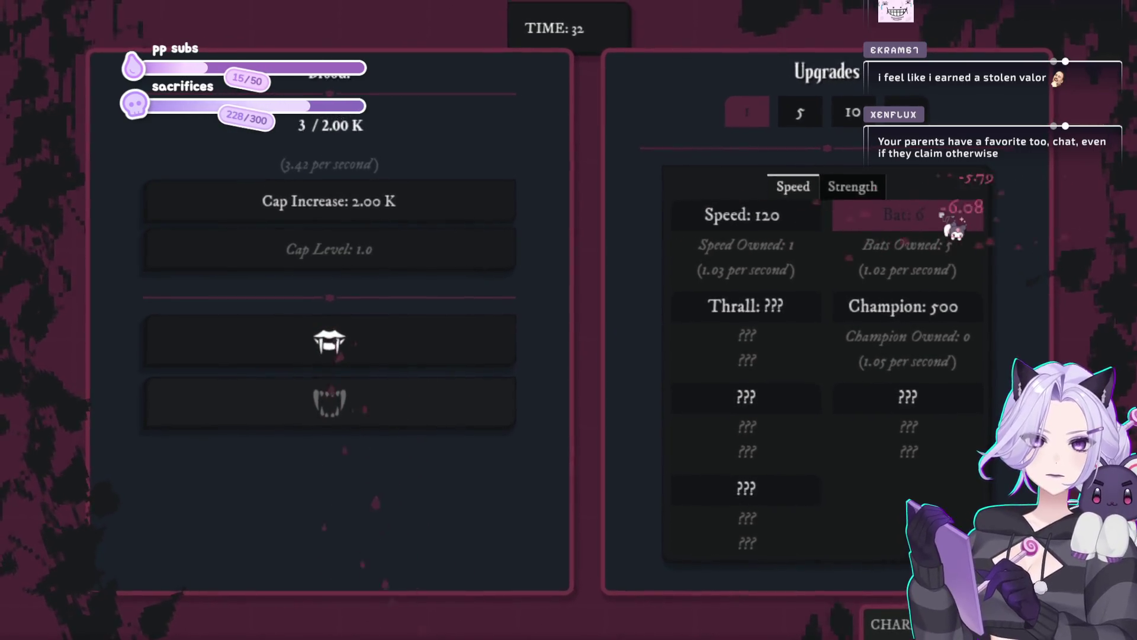
pyautogui.click(432, 347)
pyautogui.click(432, 347)
pyautogui.click(433, 347)
pyautogui.click(432, 346)
pyautogui.click(433, 347)
pyautogui.click(901, 218)
pyautogui.click(901, 218)
pyautogui.click(901, 218)
# Bite for more sacrifices and buy a third Speed upgrade as the night runs out
pyautogui.click(400, 343)
pyautogui.click(400, 343)
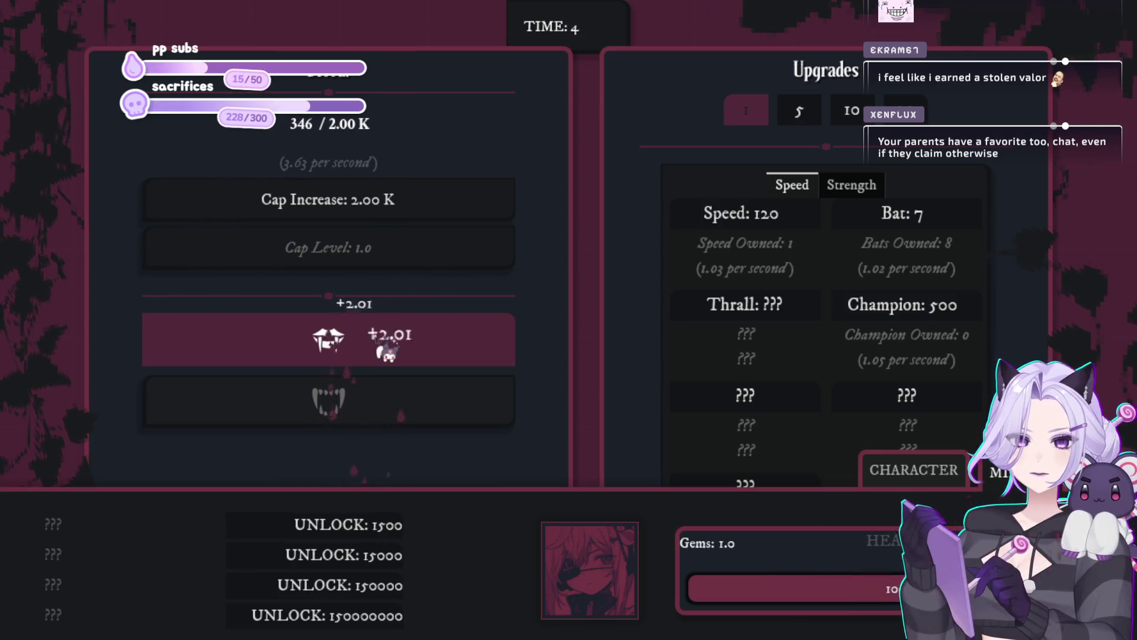
pyautogui.click(386, 344)
pyautogui.click(386, 343)
pyautogui.click(387, 343)
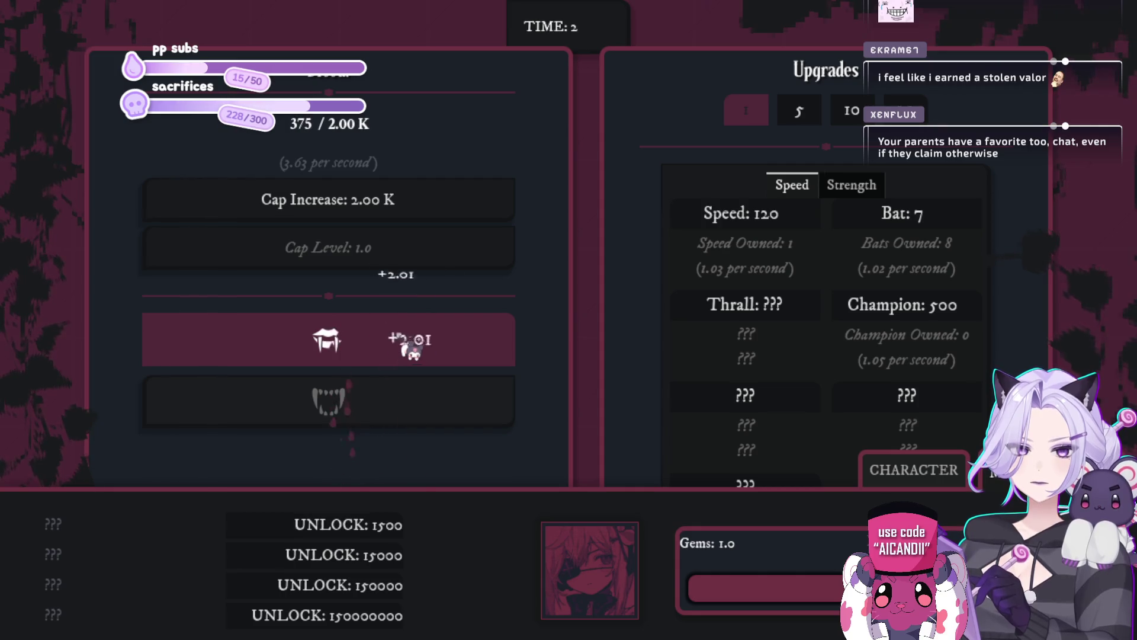
pyautogui.click(799, 220)
pyautogui.click(800, 221)
pyautogui.click(343, 350)
pyautogui.click(344, 350)
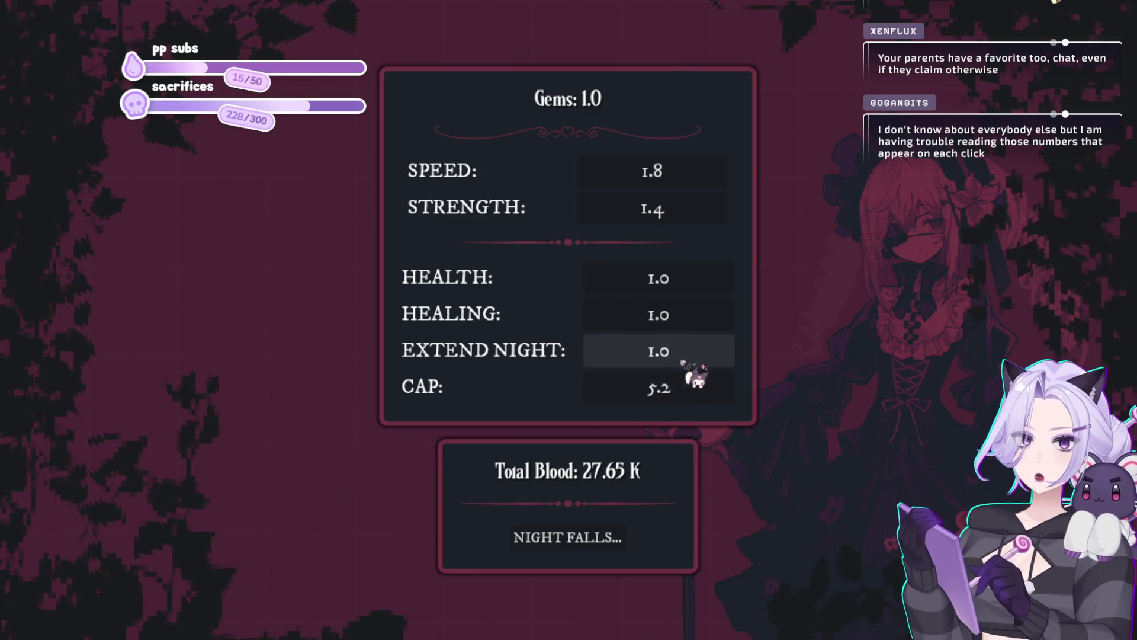
# Put the night's gem into Extend Night and start the following night
pyautogui.click(683, 362)
pyautogui.click(616, 538)
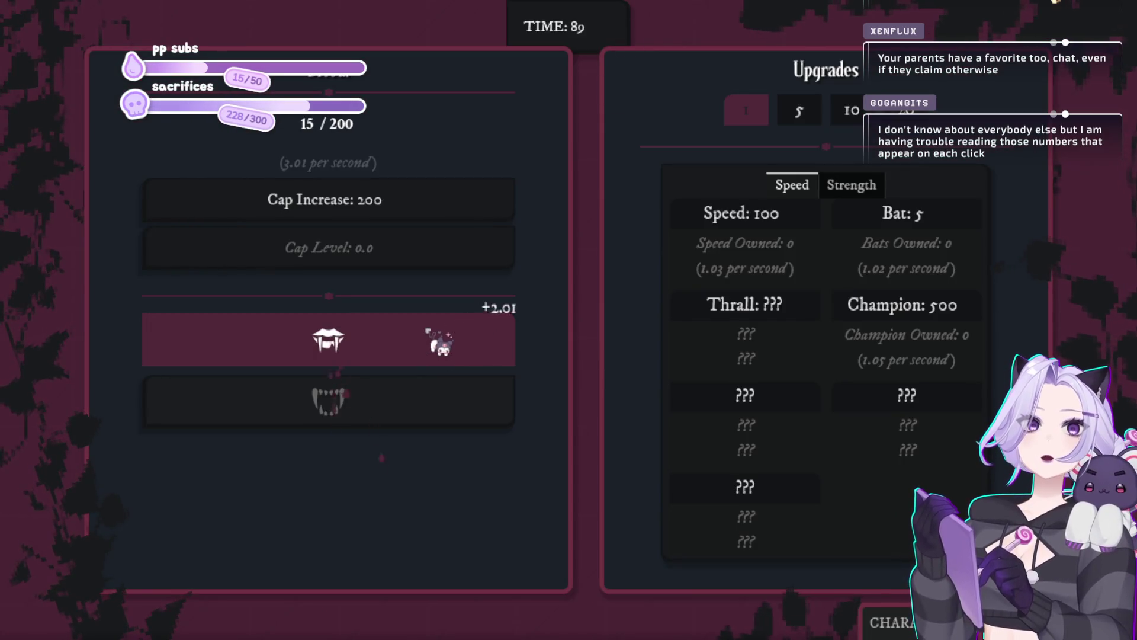
# Bite until blood reaches 200, then buy the Cap Increase to raise the cap to 2.00 K
pyautogui.click(438, 341)
pyautogui.click(472, 353)
pyautogui.click(406, 355)
pyautogui.click(405, 363)
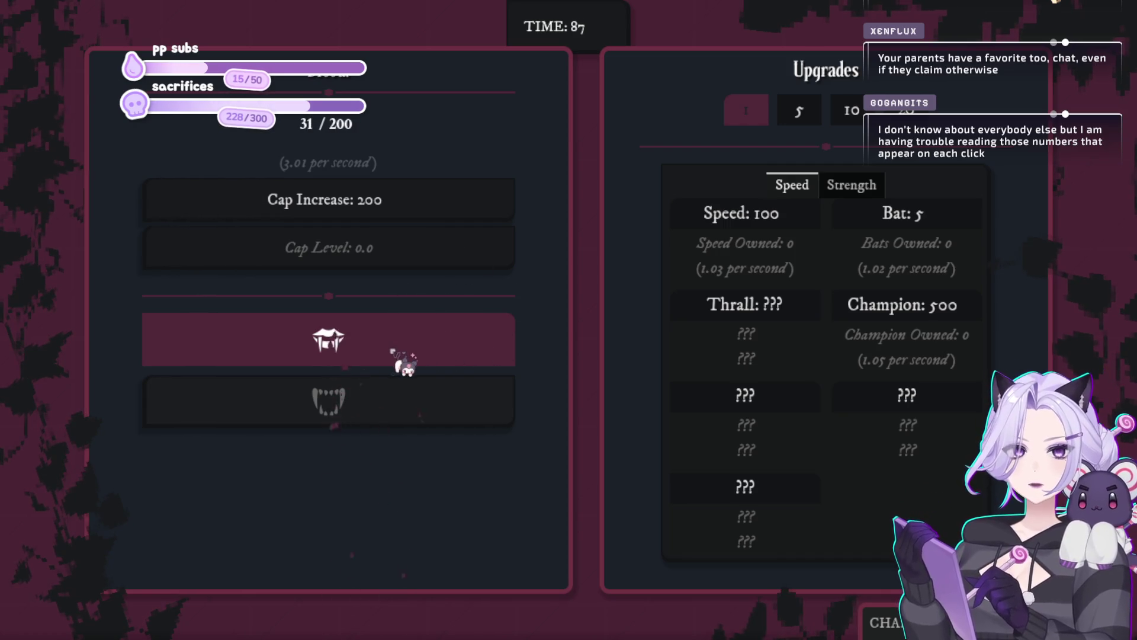
pyautogui.click(405, 363)
pyautogui.click(407, 368)
pyautogui.click(406, 365)
pyautogui.click(403, 362)
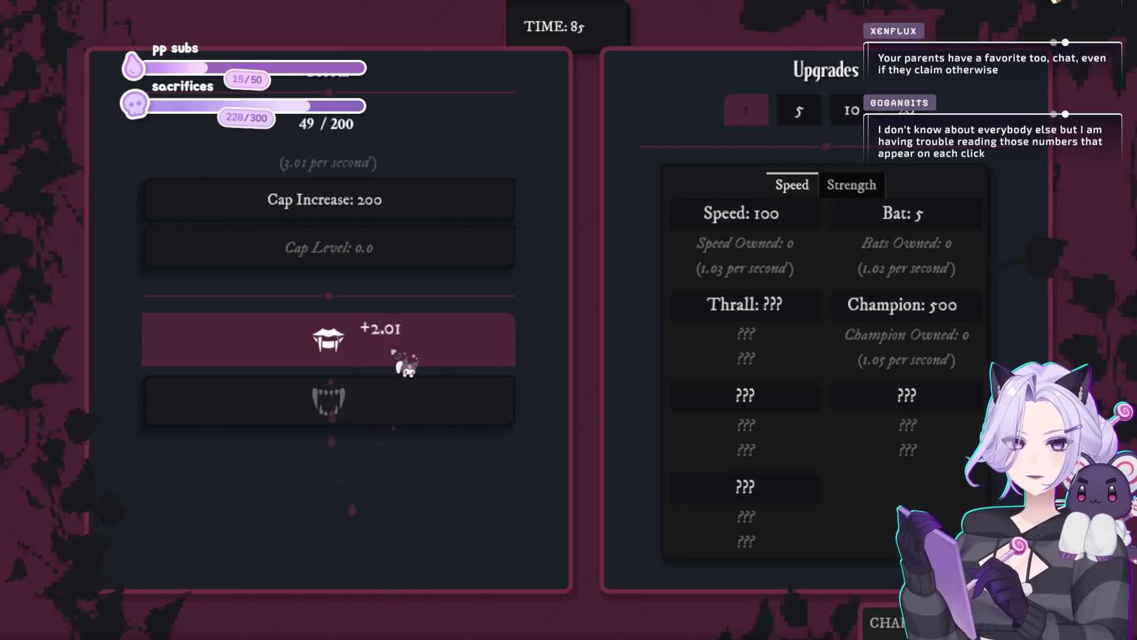
pyautogui.click(402, 361)
pyautogui.click(401, 364)
pyautogui.click(376, 363)
pyautogui.click(377, 363)
pyautogui.click(377, 361)
pyautogui.click(376, 359)
pyautogui.click(376, 355)
pyautogui.click(377, 354)
pyautogui.click(377, 353)
pyautogui.click(379, 355)
pyautogui.click(380, 354)
pyautogui.click(382, 355)
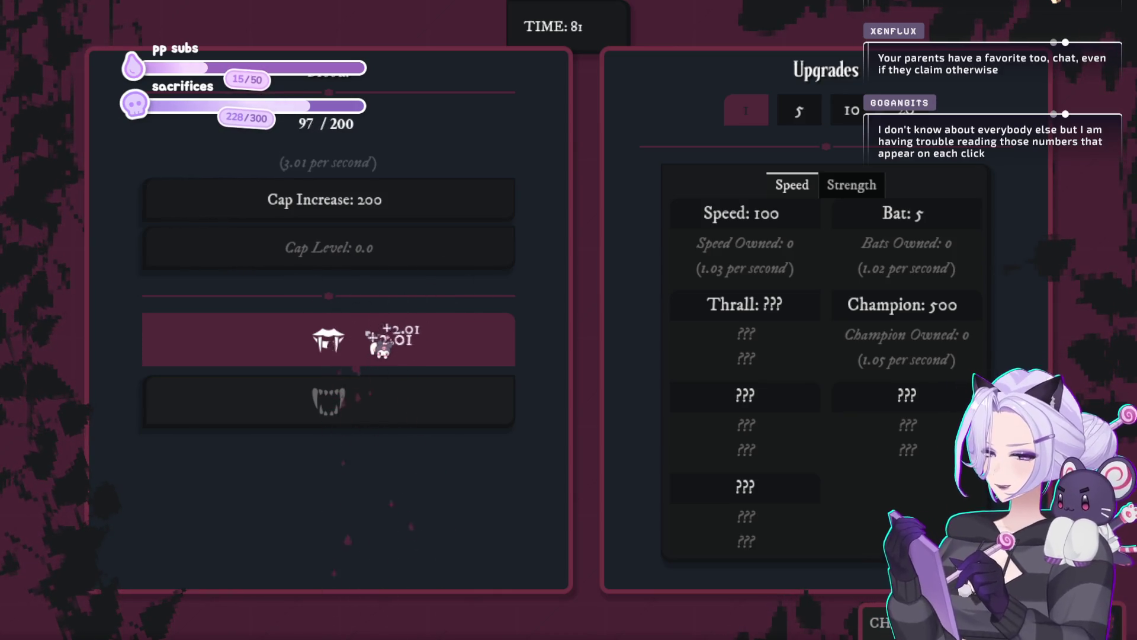
pyautogui.click(382, 356)
pyautogui.click(383, 356)
pyautogui.click(383, 356)
pyautogui.click(384, 357)
pyautogui.click(385, 358)
pyautogui.click(386, 357)
pyautogui.click(387, 358)
pyautogui.click(388, 358)
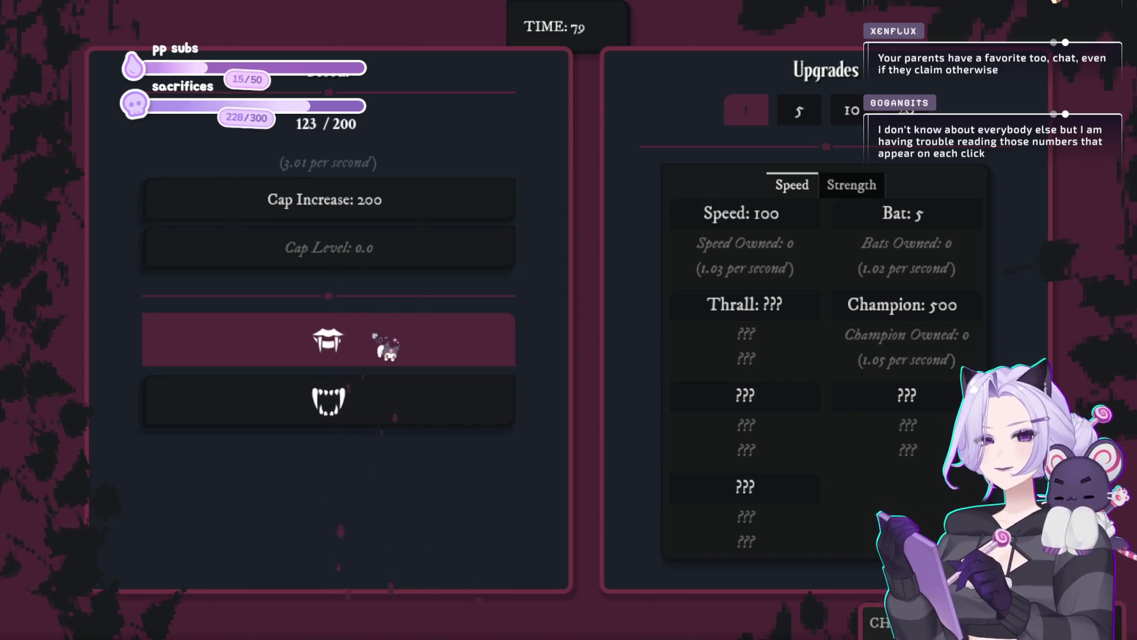
pyautogui.click(388, 359)
pyautogui.click(388, 358)
pyautogui.click(388, 358)
pyautogui.click(388, 358)
pyautogui.click(388, 358)
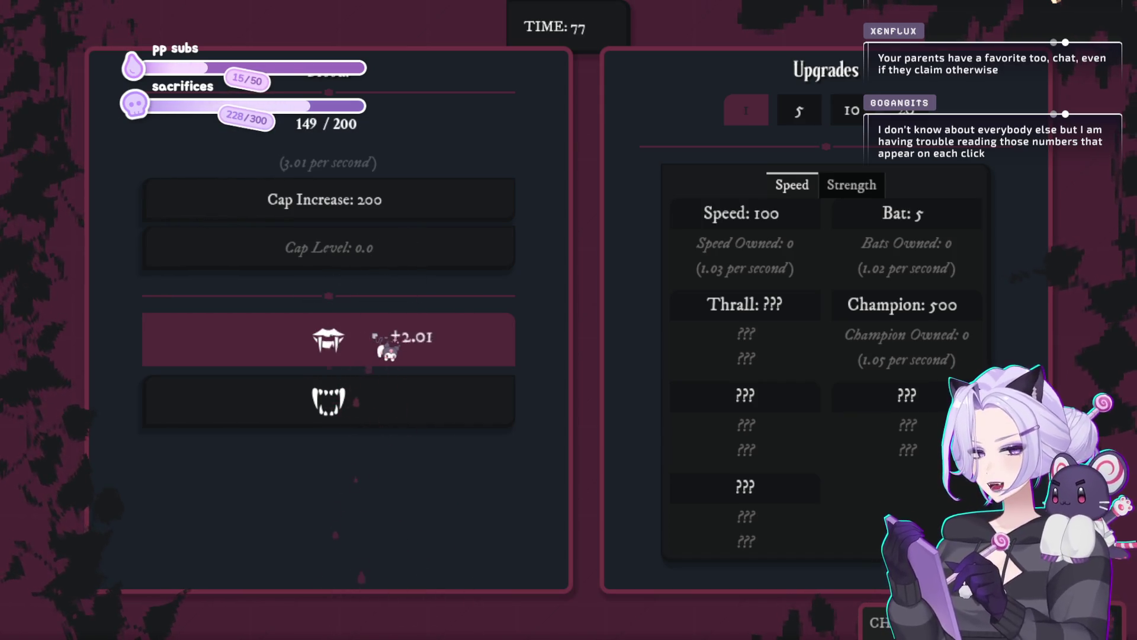
pyautogui.click(388, 356)
pyautogui.click(388, 355)
pyautogui.click(388, 356)
pyautogui.click(388, 356)
pyautogui.click(388, 355)
pyautogui.click(388, 356)
pyautogui.click(388, 349)
pyautogui.click(388, 349)
pyautogui.click(388, 350)
pyautogui.click(388, 350)
pyautogui.click(389, 350)
pyautogui.click(389, 351)
pyautogui.click(390, 351)
pyautogui.click(471, 204)
# Bite a few more times and spend the blood on a batch of Bats
pyautogui.click(453, 341)
pyautogui.click(453, 344)
pyautogui.click(453, 344)
pyautogui.click(454, 348)
pyautogui.click(455, 348)
pyautogui.click(454, 350)
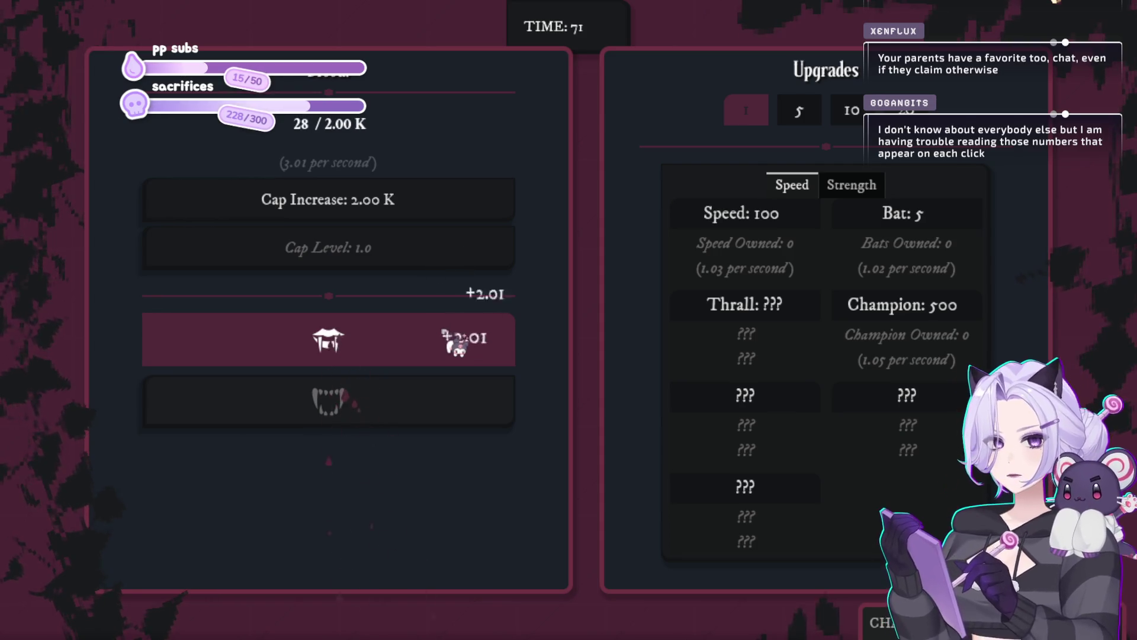
pyautogui.click(906, 216)
pyautogui.click(924, 218)
pyautogui.click(948, 221)
pyautogui.click(971, 224)
pyautogui.click(973, 228)
pyautogui.click(975, 234)
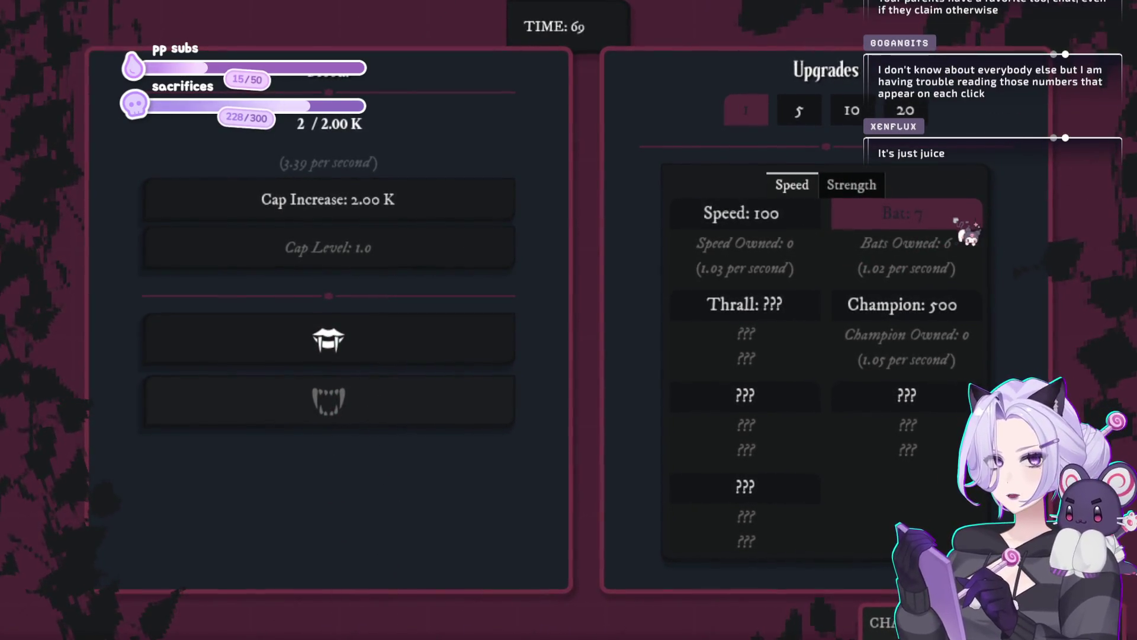
# Harvest more blood, then buy a Speed upgrade and two more Bats
pyautogui.click(444, 343)
pyautogui.click(442, 349)
pyautogui.click(439, 351)
pyautogui.click(439, 351)
pyautogui.click(437, 346)
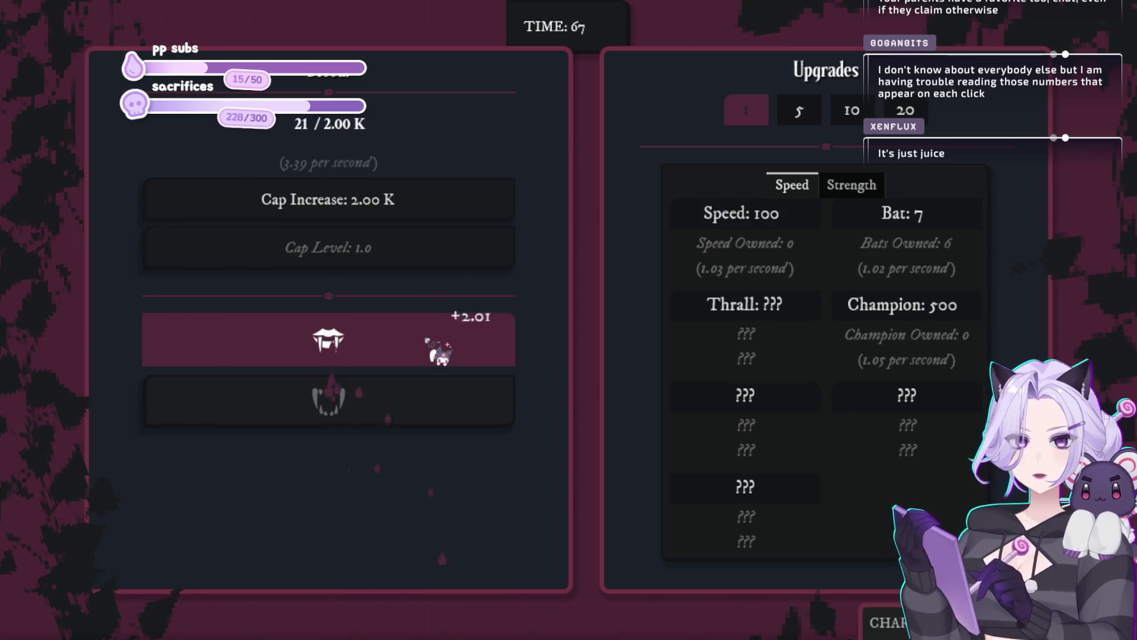
pyautogui.click(440, 343)
pyautogui.click(441, 342)
pyautogui.click(444, 342)
pyautogui.click(443, 343)
pyautogui.click(443, 344)
pyautogui.click(443, 345)
pyautogui.click(441, 345)
pyautogui.click(441, 346)
pyautogui.click(442, 346)
pyautogui.click(442, 347)
pyautogui.click(443, 348)
pyautogui.click(443, 349)
pyautogui.click(443, 350)
pyautogui.click(443, 351)
pyautogui.click(443, 351)
pyautogui.click(444, 351)
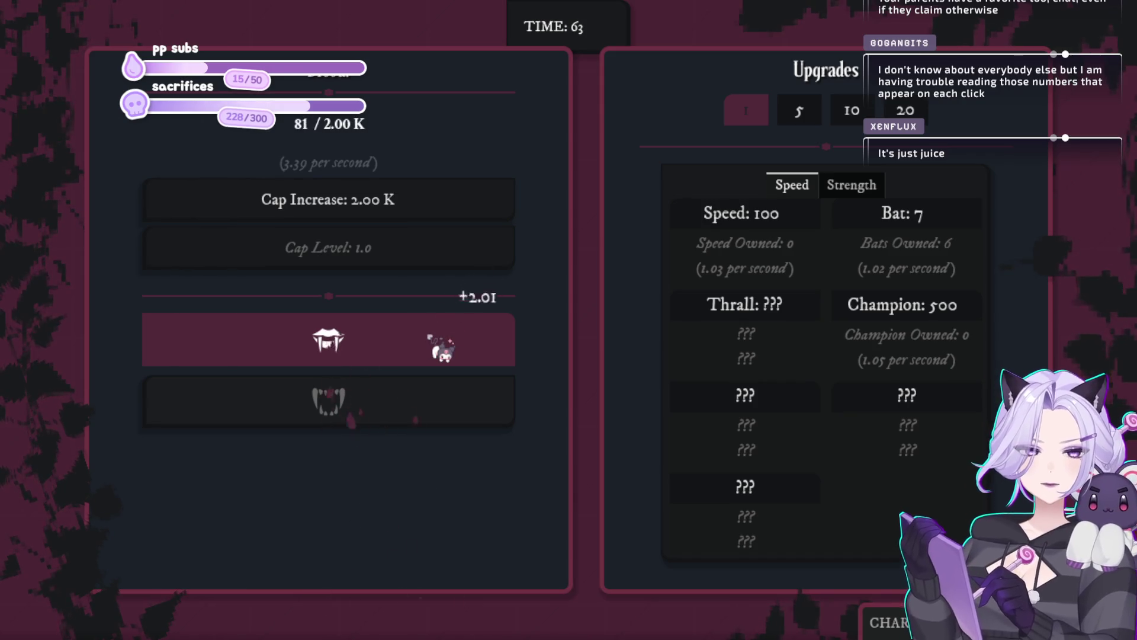
pyautogui.click(443, 351)
pyautogui.click(443, 350)
pyautogui.click(444, 350)
pyautogui.click(444, 350)
pyautogui.click(443, 350)
pyautogui.click(443, 350)
pyautogui.click(443, 351)
pyautogui.click(443, 350)
pyautogui.click(443, 350)
pyautogui.click(443, 351)
pyautogui.click(443, 352)
pyautogui.click(444, 352)
pyautogui.click(770, 223)
pyautogui.click(888, 229)
pyautogui.click(889, 228)
# Harvest blood again and spend it on another run of Bat purchases
pyautogui.click(476, 368)
pyautogui.click(482, 371)
pyautogui.click(482, 367)
pyautogui.click(482, 363)
pyautogui.click(482, 359)
pyautogui.click(468, 364)
pyautogui.click(447, 374)
pyautogui.click(408, 350)
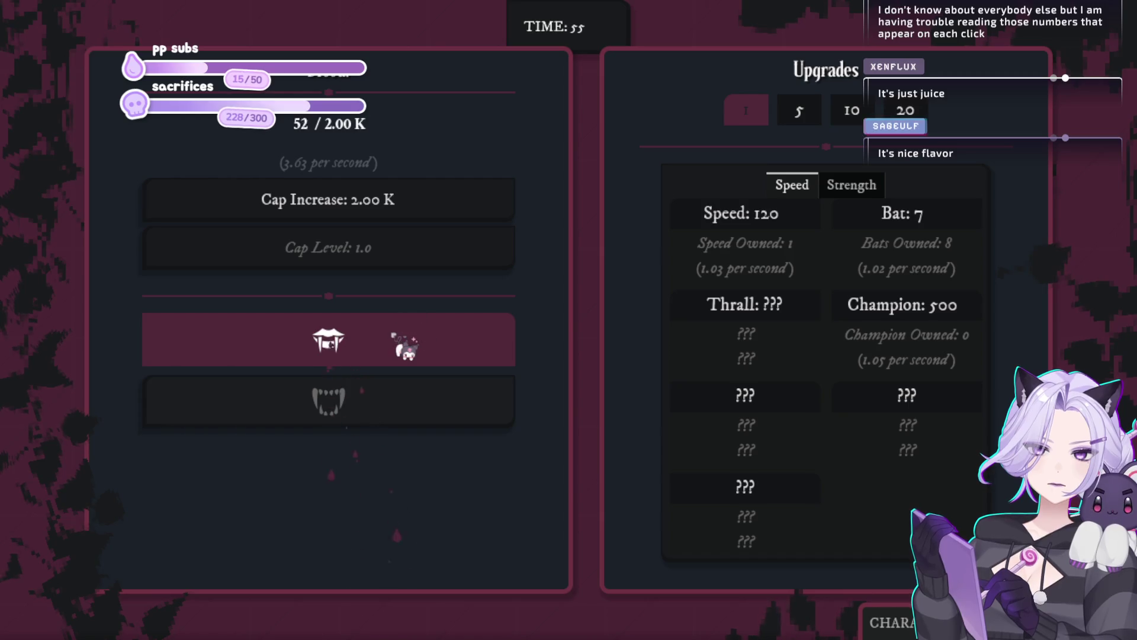
pyautogui.click(406, 349)
pyautogui.click(407, 348)
pyautogui.click(411, 349)
pyautogui.click(413, 349)
pyautogui.click(414, 350)
pyautogui.click(413, 350)
pyautogui.click(413, 349)
pyautogui.click(414, 349)
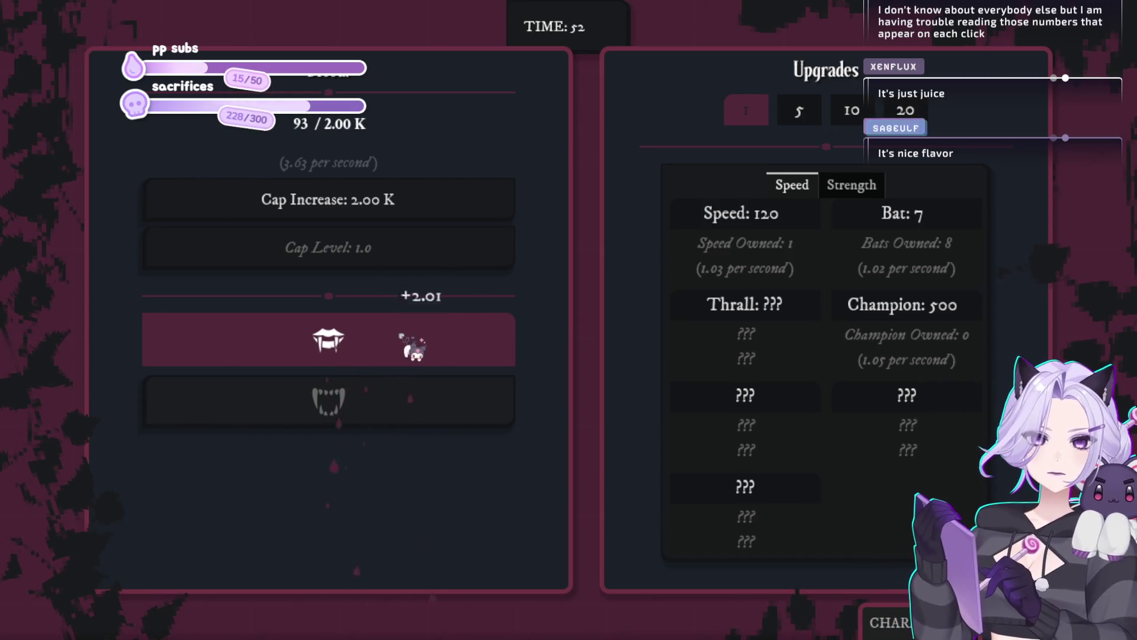
pyautogui.click(953, 225)
pyautogui.click(954, 225)
pyautogui.click(953, 226)
pyautogui.click(952, 227)
pyautogui.click(951, 228)
pyautogui.click(951, 228)
pyautogui.click(950, 228)
pyautogui.click(949, 229)
pyautogui.click(950, 230)
pyautogui.click(950, 230)
pyautogui.click(950, 230)
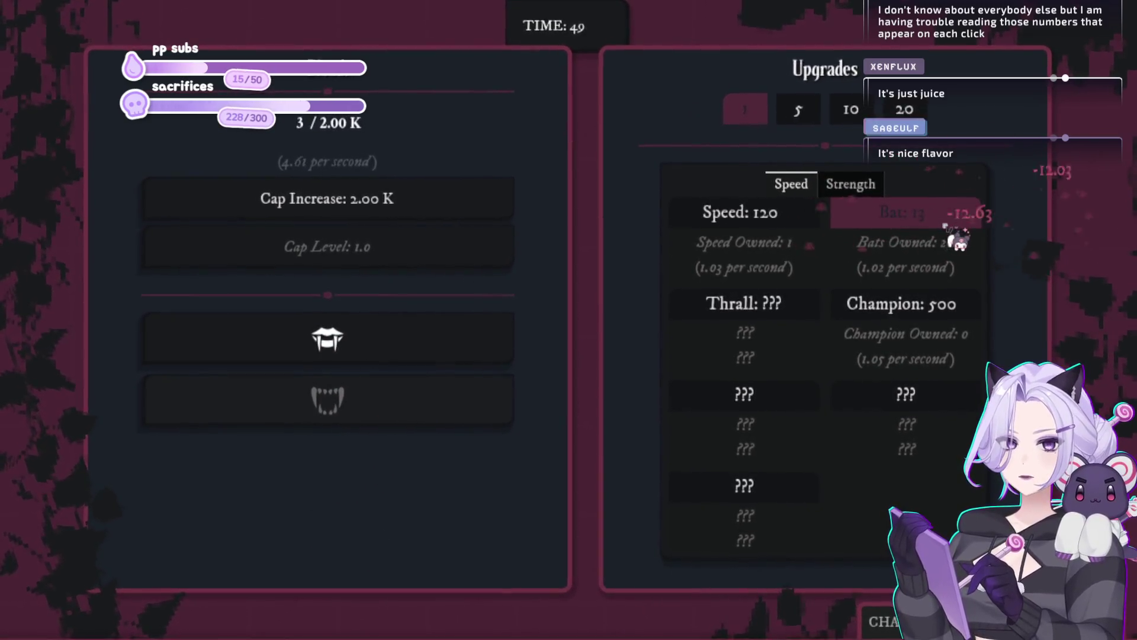
pyautogui.click(325, 340)
pyautogui.click(325, 340)
# Keep biting and buy further Bats whenever enough blood builds up
pyautogui.click(379, 344)
pyautogui.click(394, 343)
pyautogui.click(409, 341)
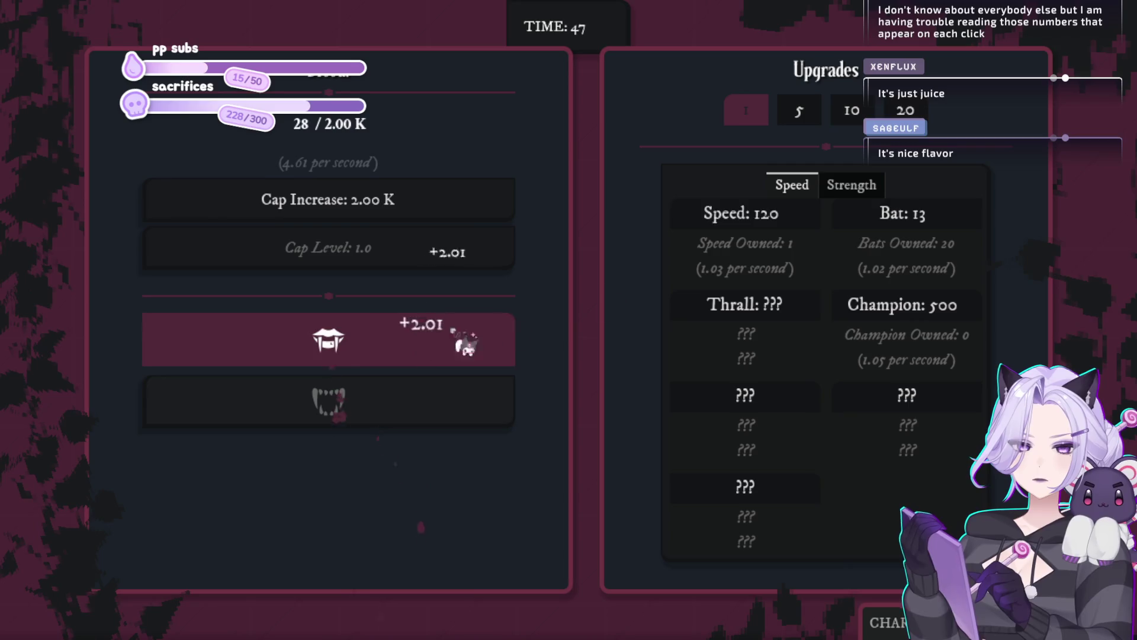
pyautogui.click(414, 344)
pyautogui.click(418, 349)
pyautogui.click(418, 350)
pyautogui.click(417, 351)
pyautogui.click(418, 351)
pyautogui.click(418, 351)
pyautogui.click(417, 350)
pyautogui.click(418, 350)
pyautogui.click(417, 351)
pyautogui.click(418, 351)
pyautogui.click(417, 350)
pyautogui.click(418, 351)
pyautogui.click(417, 351)
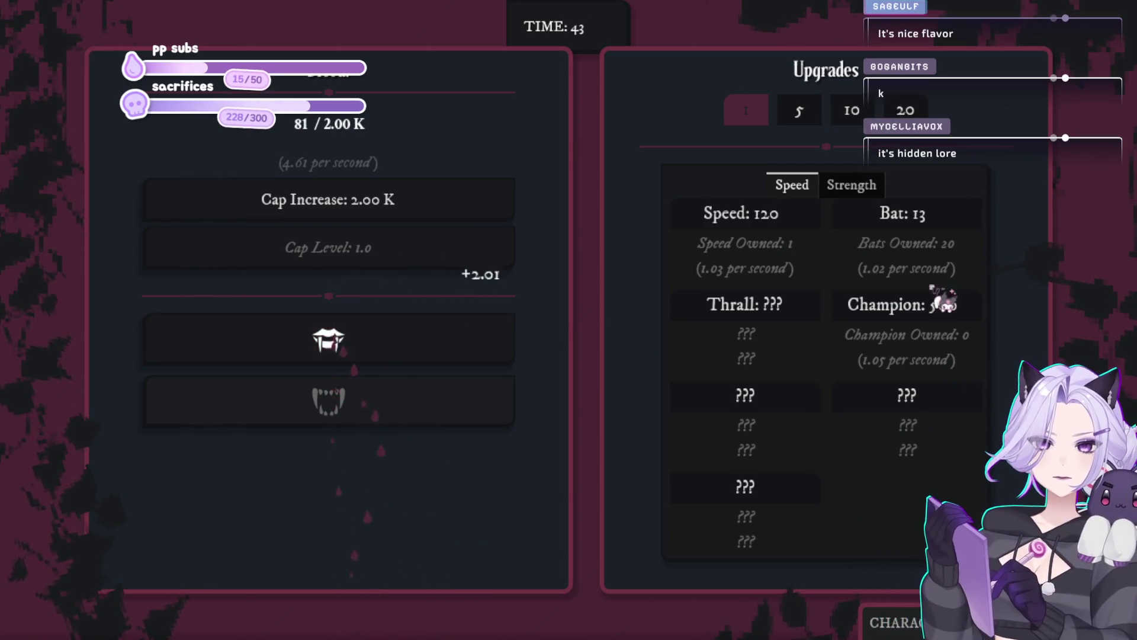
pyautogui.click(948, 234)
pyautogui.click(948, 234)
pyautogui.click(948, 234)
pyautogui.click(948, 234)
pyautogui.click(948, 234)
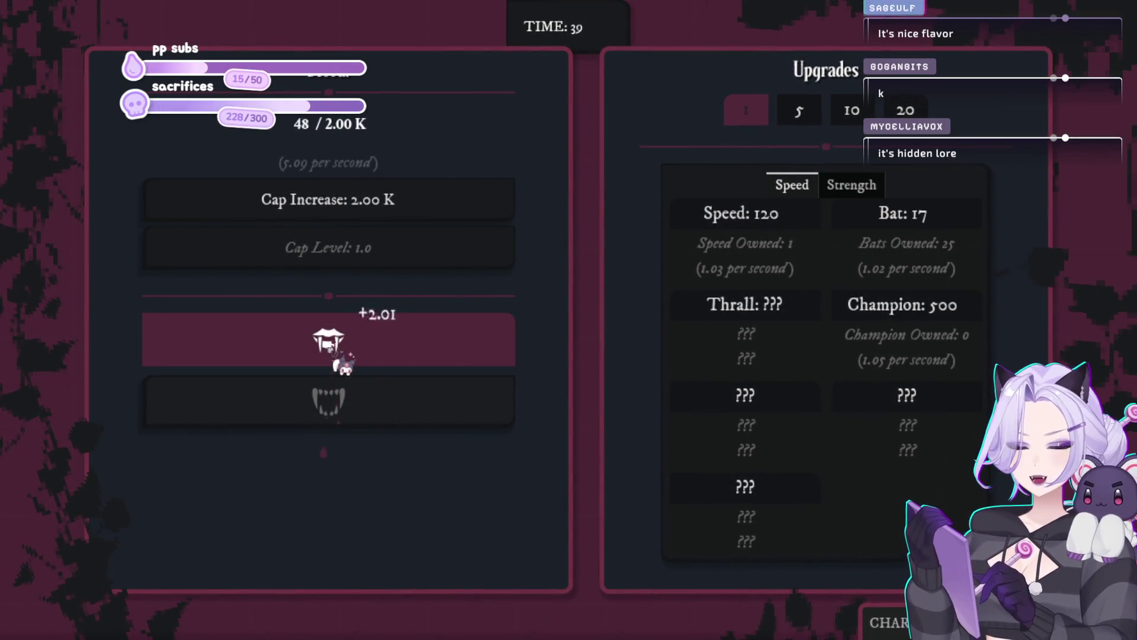
pyautogui.click(344, 364)
pyautogui.click(344, 364)
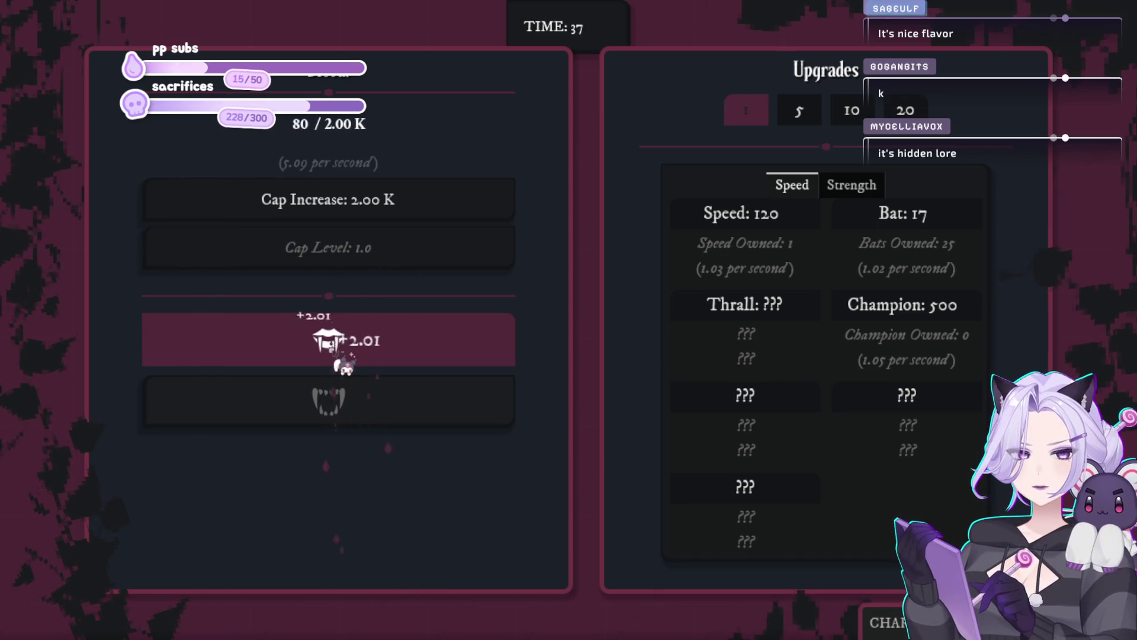
pyautogui.click(345, 364)
pyautogui.click(346, 365)
pyautogui.click(892, 231)
pyautogui.click(892, 231)
pyautogui.click(891, 231)
pyautogui.click(948, 228)
pyautogui.click(948, 228)
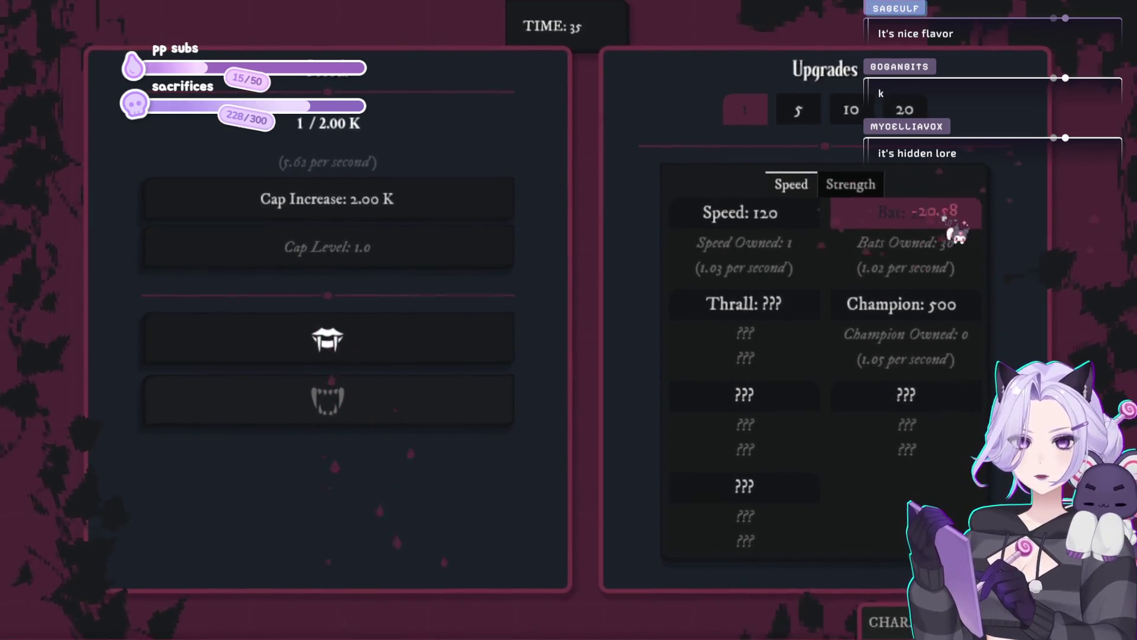
# Build up blood, check the Strength upgrades, then buy another Speed upgrade
pyautogui.click(481, 334)
pyautogui.click(493, 346)
pyautogui.click(493, 346)
pyautogui.click(492, 343)
pyautogui.click(491, 344)
pyautogui.click(492, 344)
pyautogui.click(491, 343)
pyautogui.click(490, 342)
pyautogui.click(490, 341)
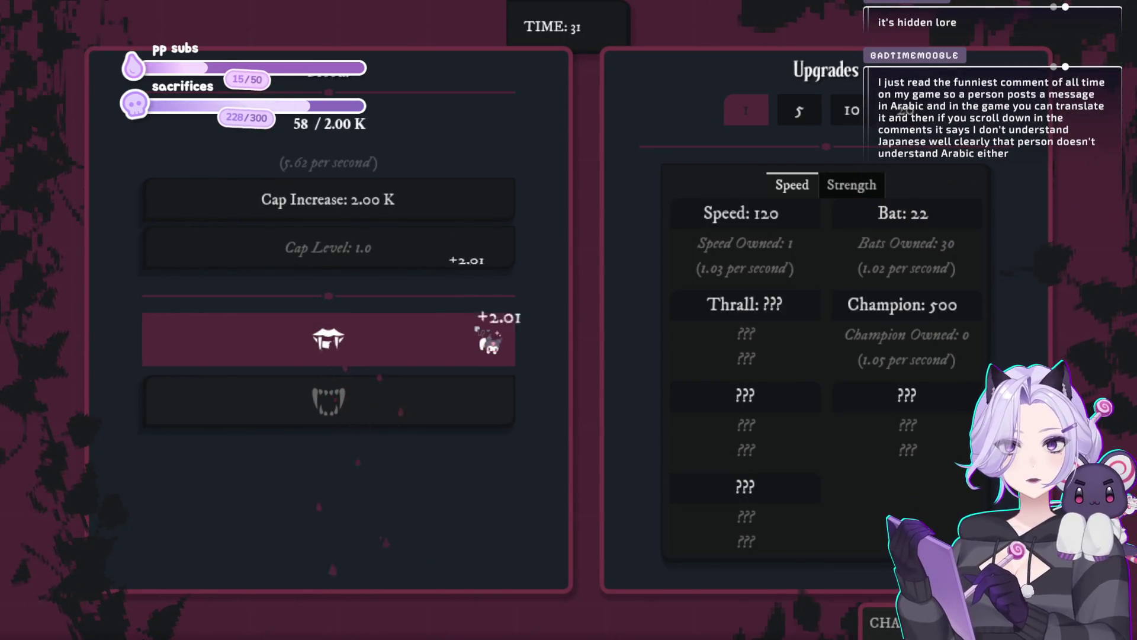
pyautogui.click(489, 342)
pyautogui.click(490, 342)
pyautogui.click(489, 343)
pyautogui.click(489, 343)
pyautogui.click(490, 344)
pyautogui.click(489, 344)
pyautogui.click(489, 345)
pyautogui.click(490, 345)
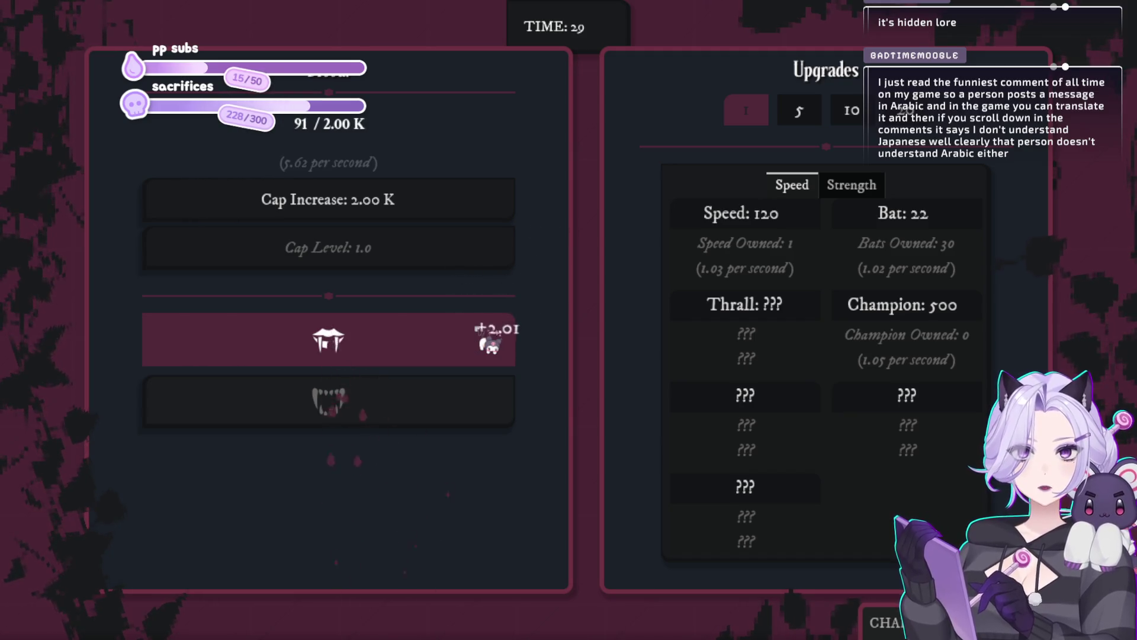
pyautogui.click(489, 345)
pyautogui.click(489, 345)
pyautogui.click(490, 345)
pyautogui.click(490, 345)
pyautogui.click(490, 346)
pyautogui.click(489, 345)
pyautogui.click(489, 345)
pyautogui.click(489, 345)
pyautogui.click(490, 345)
pyautogui.click(489, 345)
pyautogui.click(489, 345)
pyautogui.click(490, 345)
pyautogui.click(490, 345)
pyautogui.click(490, 345)
pyautogui.click(489, 345)
pyautogui.click(489, 344)
pyautogui.click(490, 345)
pyautogui.click(489, 345)
pyautogui.click(489, 344)
pyautogui.click(490, 345)
pyautogui.click(490, 345)
pyautogui.click(489, 345)
pyautogui.click(489, 345)
pyautogui.click(489, 345)
pyautogui.click(489, 344)
pyautogui.click(489, 345)
pyautogui.click(852, 185)
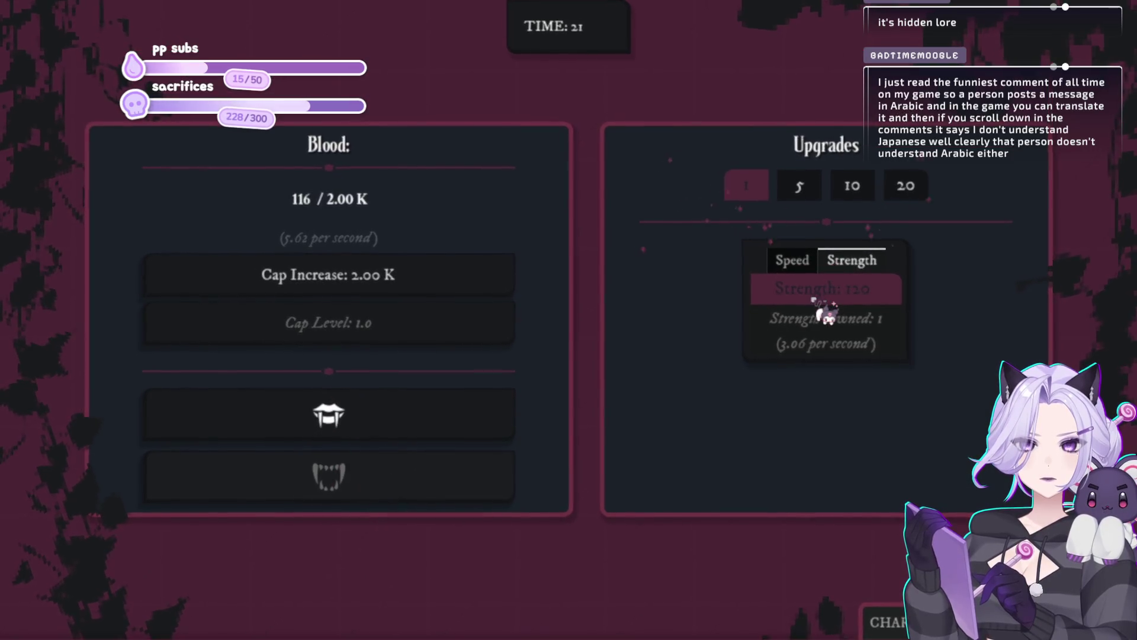
pyautogui.click(792, 185)
pyautogui.click(767, 217)
# Bite more and buy two further Speed upgrades, reaching 30 Bats, four Speed and 6.14 per second
pyautogui.click(379, 340)
pyautogui.click(379, 340)
pyautogui.click(385, 344)
pyautogui.click(385, 344)
pyautogui.click(386, 345)
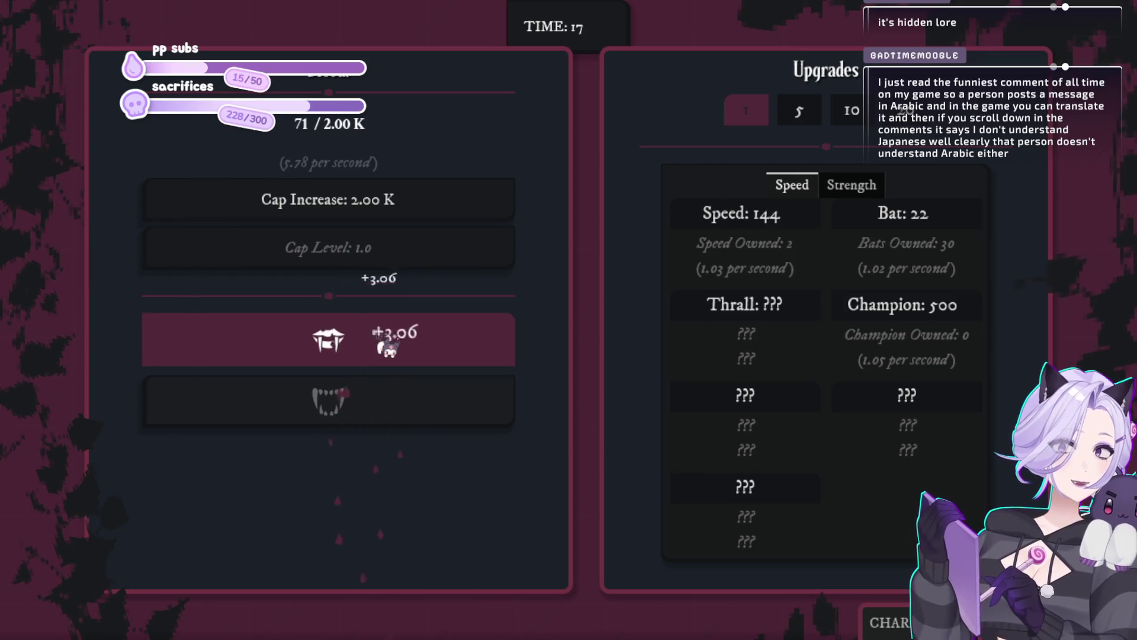
pyautogui.click(388, 347)
pyautogui.click(388, 347)
pyautogui.click(388, 347)
pyautogui.click(388, 347)
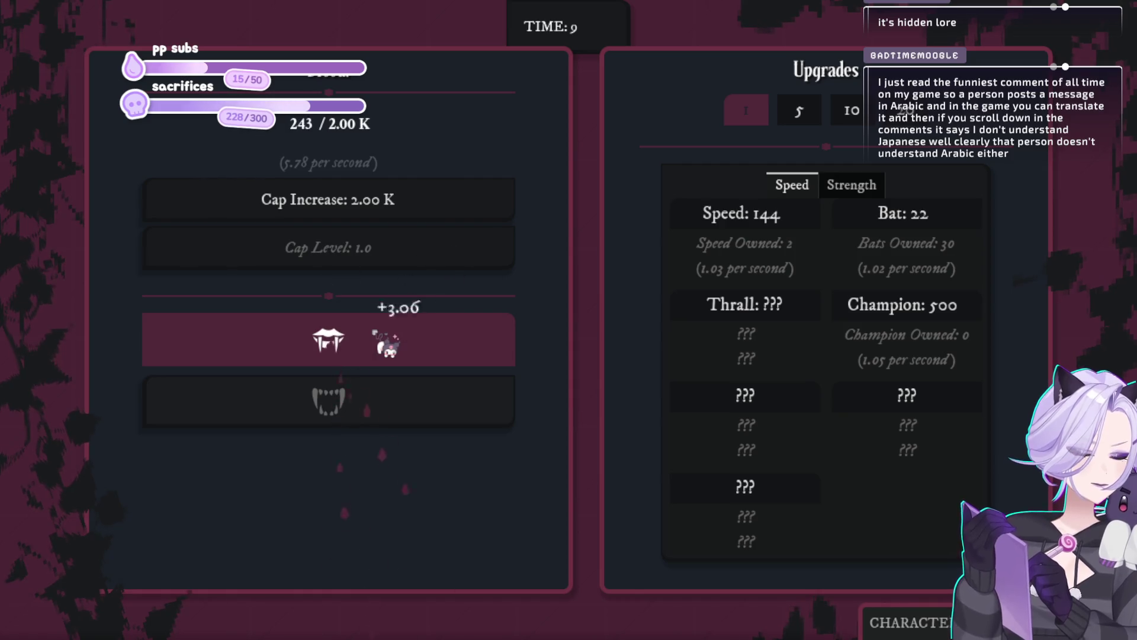
pyautogui.click(389, 347)
pyautogui.click(388, 346)
pyautogui.click(388, 347)
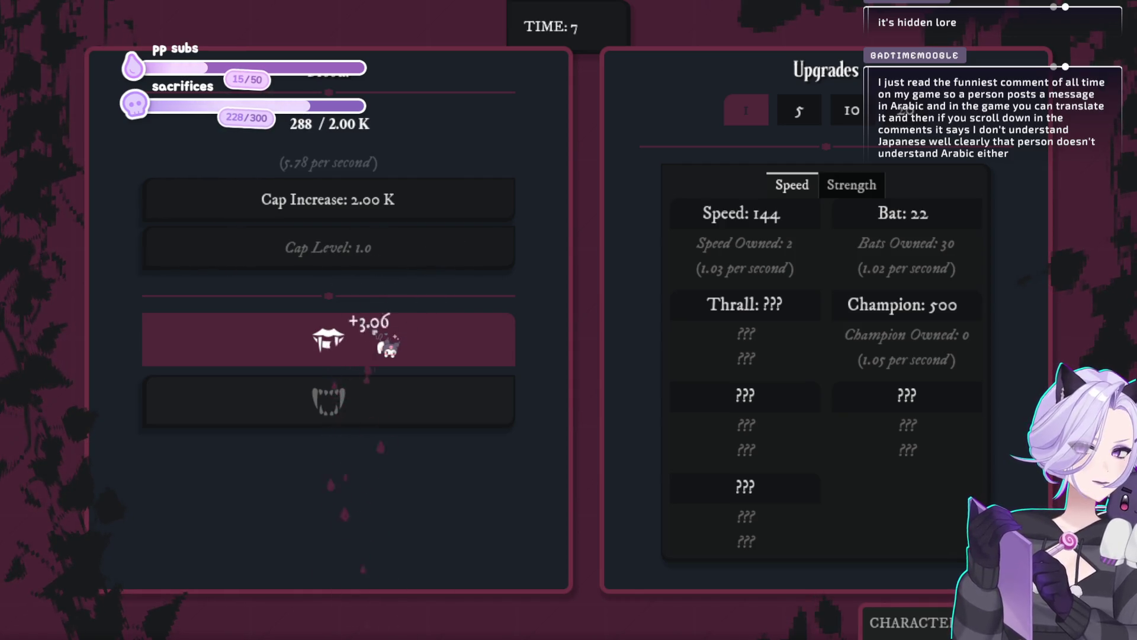
pyautogui.click(388, 347)
pyautogui.click(388, 346)
pyautogui.click(388, 347)
pyautogui.click(388, 347)
pyautogui.click(388, 347)
pyautogui.click(388, 346)
pyautogui.click(388, 346)
pyautogui.click(388, 346)
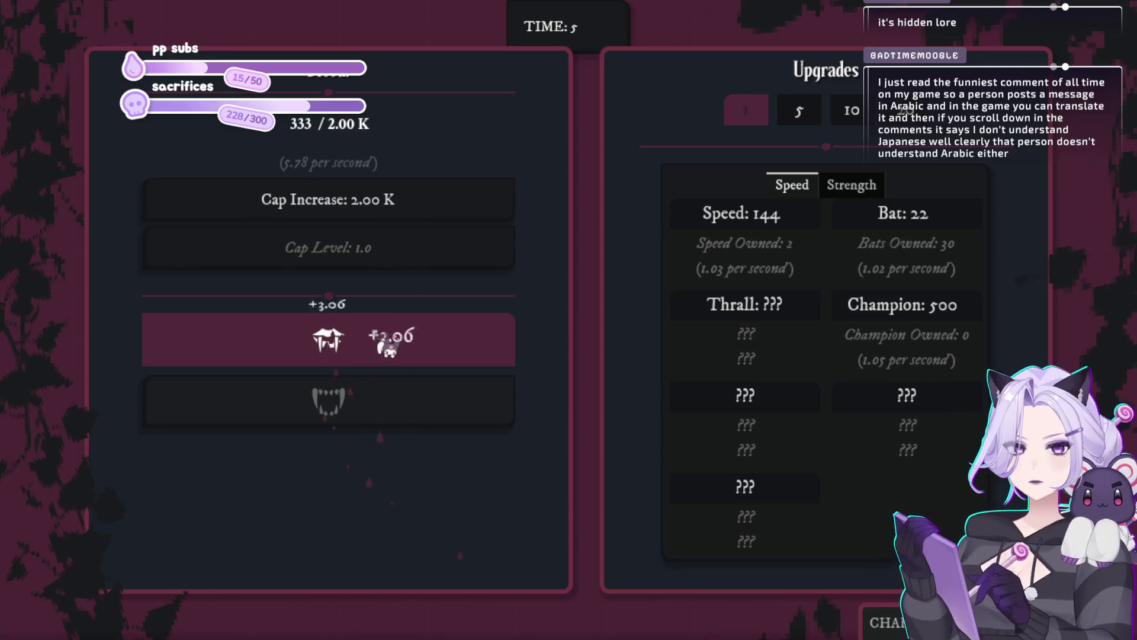
pyautogui.click(388, 347)
pyautogui.click(388, 346)
pyautogui.click(388, 346)
pyautogui.click(388, 346)
pyautogui.click(388, 347)
pyautogui.click(388, 347)
pyautogui.click(388, 346)
pyautogui.doubleClick(723, 225)
pyautogui.click(413, 346)
pyautogui.click(413, 346)
pyautogui.click(413, 346)
pyautogui.click(413, 347)
pyautogui.click(413, 347)
pyautogui.click(413, 347)
pyautogui.click(413, 346)
pyautogui.click(413, 346)
pyautogui.click(413, 346)
pyautogui.click(413, 347)
pyautogui.click(412, 347)
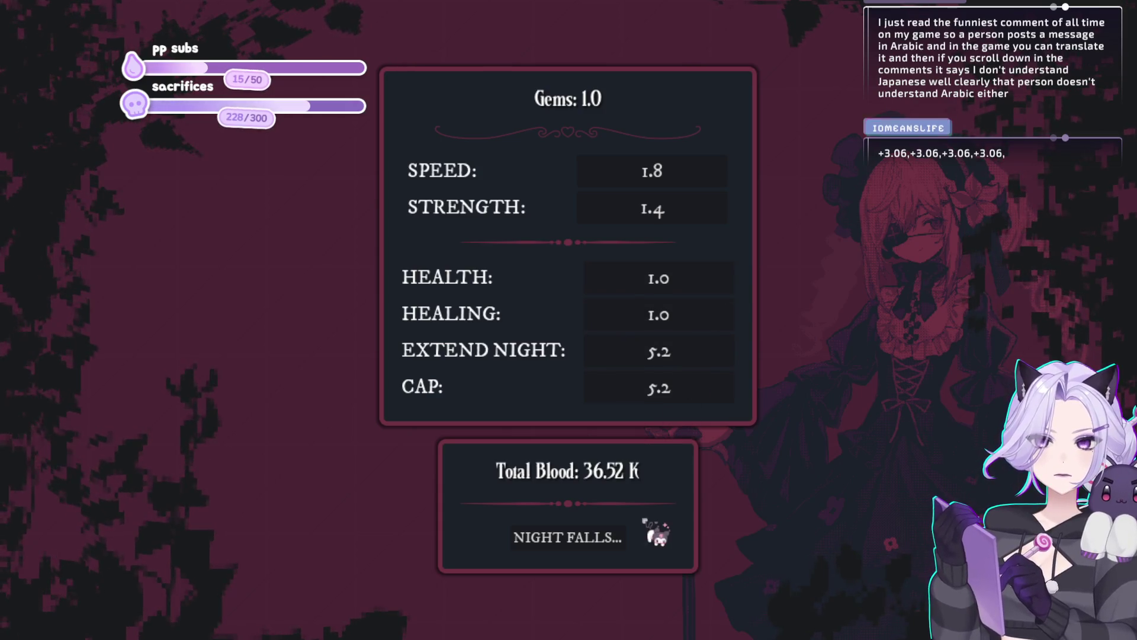
# Start the next night and bite repeatedly to fill blood up to the 200 cap
pyautogui.click(616, 536)
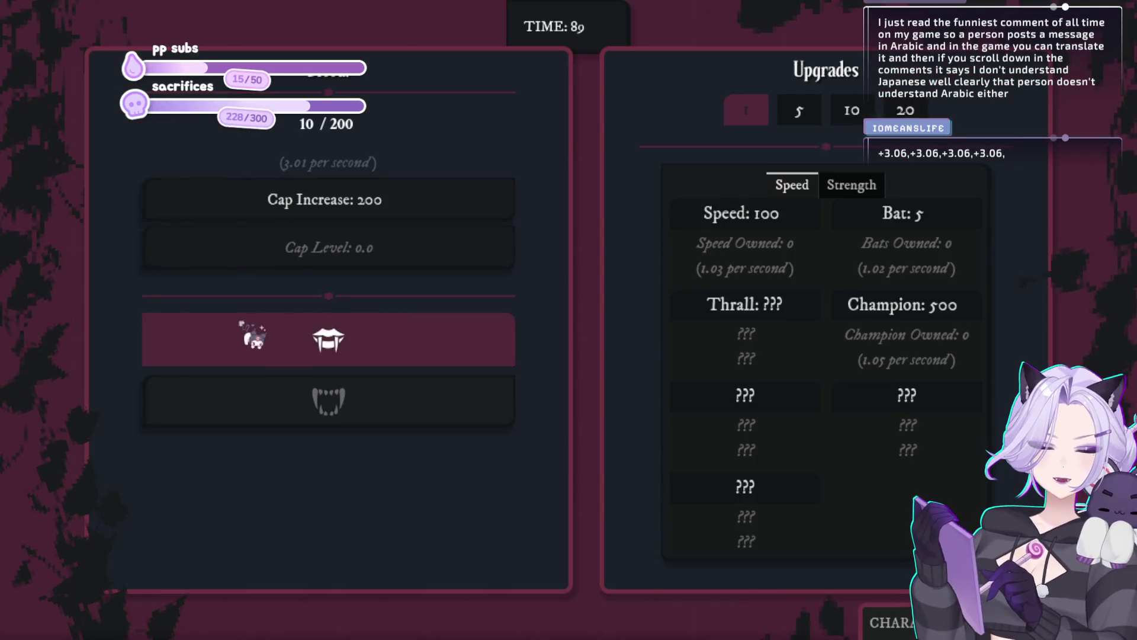
pyautogui.click(364, 356)
pyautogui.click(364, 355)
pyautogui.click(364, 355)
pyautogui.click(365, 356)
pyautogui.click(364, 355)
pyautogui.click(365, 356)
pyautogui.click(364, 356)
pyautogui.click(364, 356)
pyautogui.click(364, 356)
pyautogui.click(365, 356)
pyautogui.click(364, 356)
pyautogui.click(365, 355)
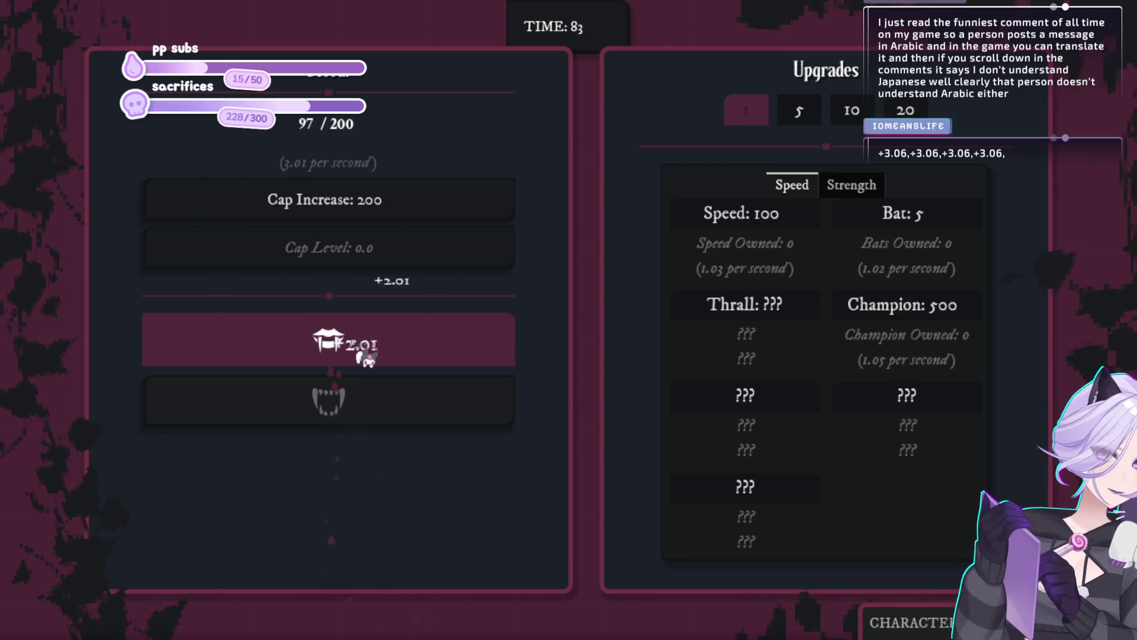
pyautogui.click(366, 357)
pyautogui.click(366, 357)
pyautogui.click(366, 357)
pyautogui.click(366, 357)
pyautogui.click(366, 357)
pyautogui.click(366, 358)
pyautogui.click(366, 357)
pyautogui.click(366, 358)
pyautogui.click(366, 357)
pyautogui.click(366, 358)
pyautogui.click(366, 357)
pyautogui.click(366, 357)
pyautogui.click(367, 357)
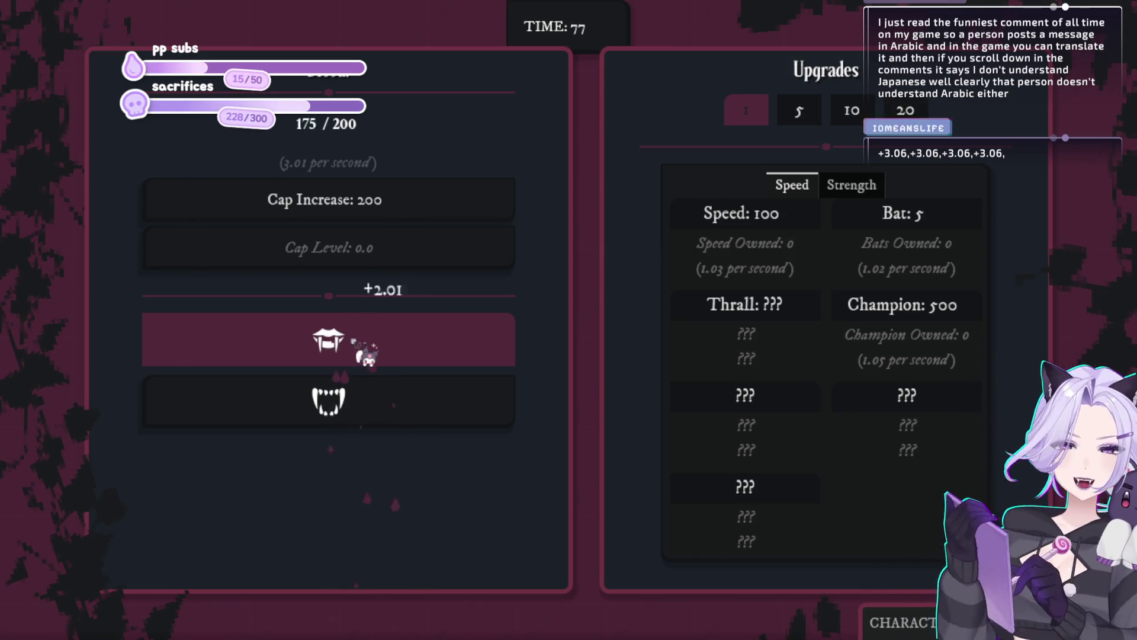
pyautogui.click(366, 357)
pyautogui.click(367, 357)
pyautogui.click(366, 357)
pyautogui.click(366, 357)
pyautogui.click(366, 357)
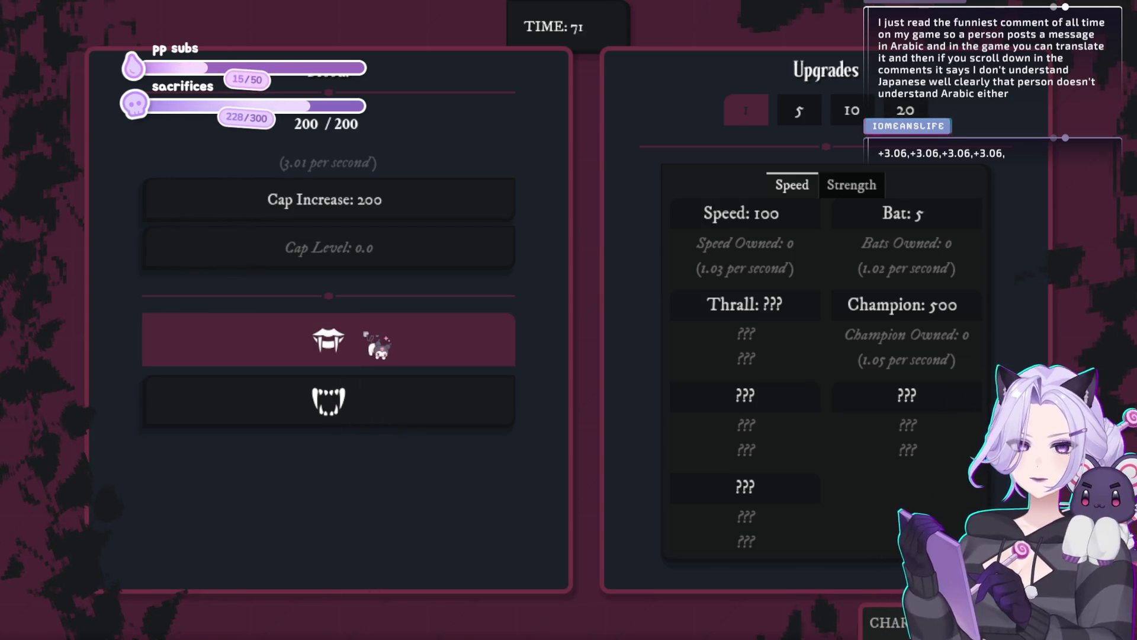
# Raise the blood cap to 2.00 K and buy five more bats
pyautogui.click(430, 234)
pyautogui.click(400, 358)
pyautogui.click(400, 359)
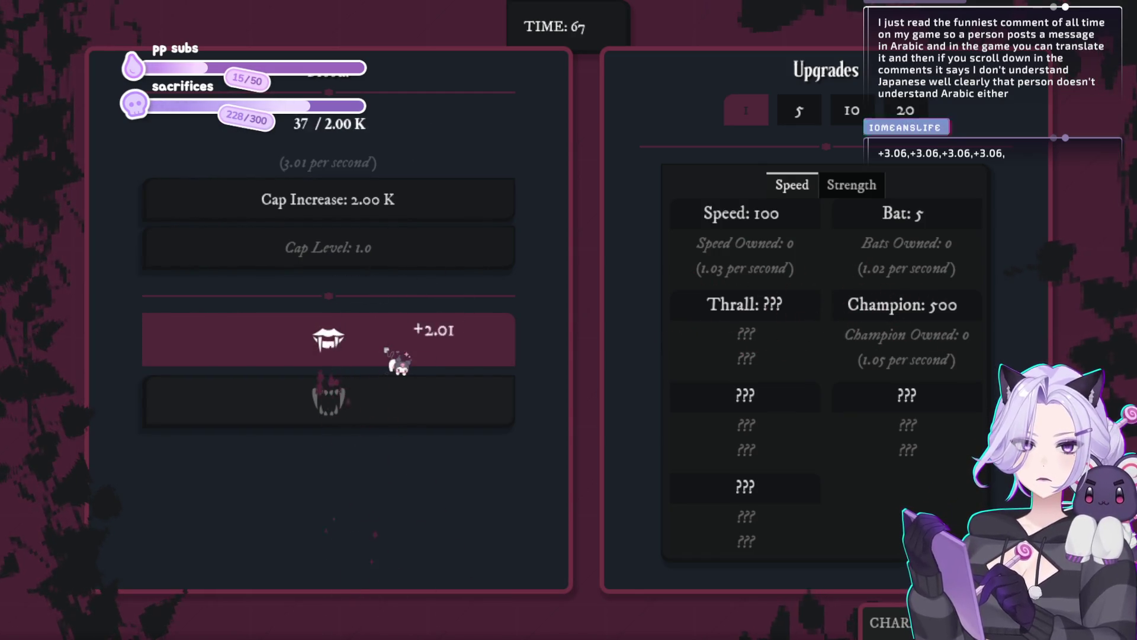
pyautogui.click(399, 364)
pyautogui.click(400, 365)
pyautogui.click(400, 365)
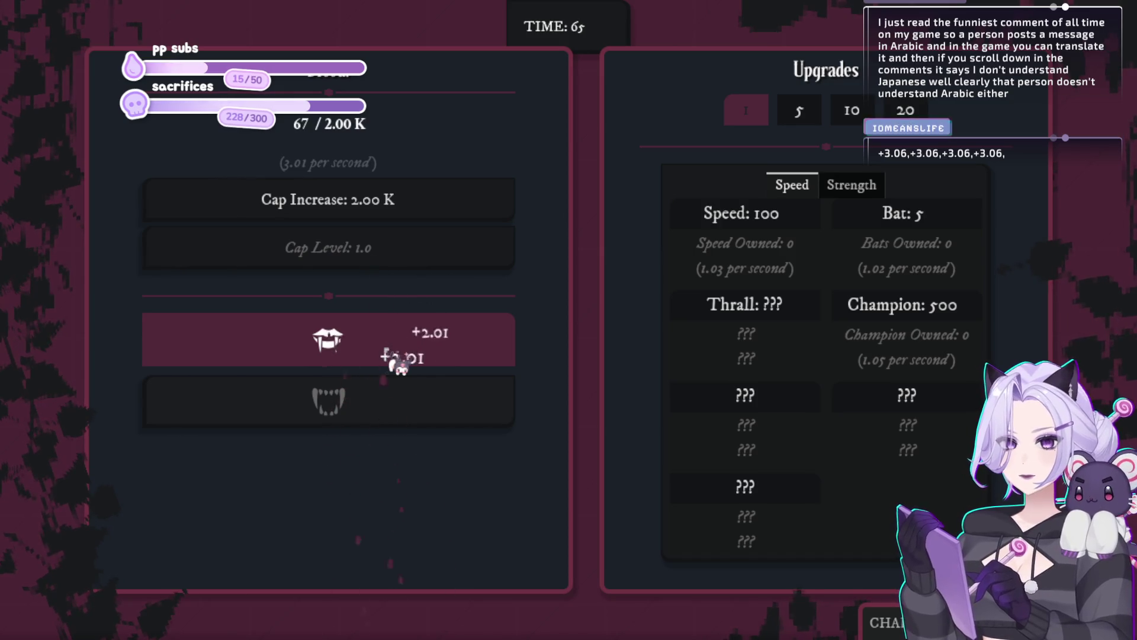
pyautogui.click(883, 221)
pyautogui.click(883, 221)
pyautogui.click(885, 221)
pyautogui.click(886, 221)
pyautogui.click(885, 221)
pyautogui.click(892, 225)
pyautogui.click(891, 226)
pyautogui.click(891, 225)
pyautogui.click(888, 224)
pyautogui.click(888, 224)
pyautogui.click(889, 224)
pyautogui.click(890, 225)
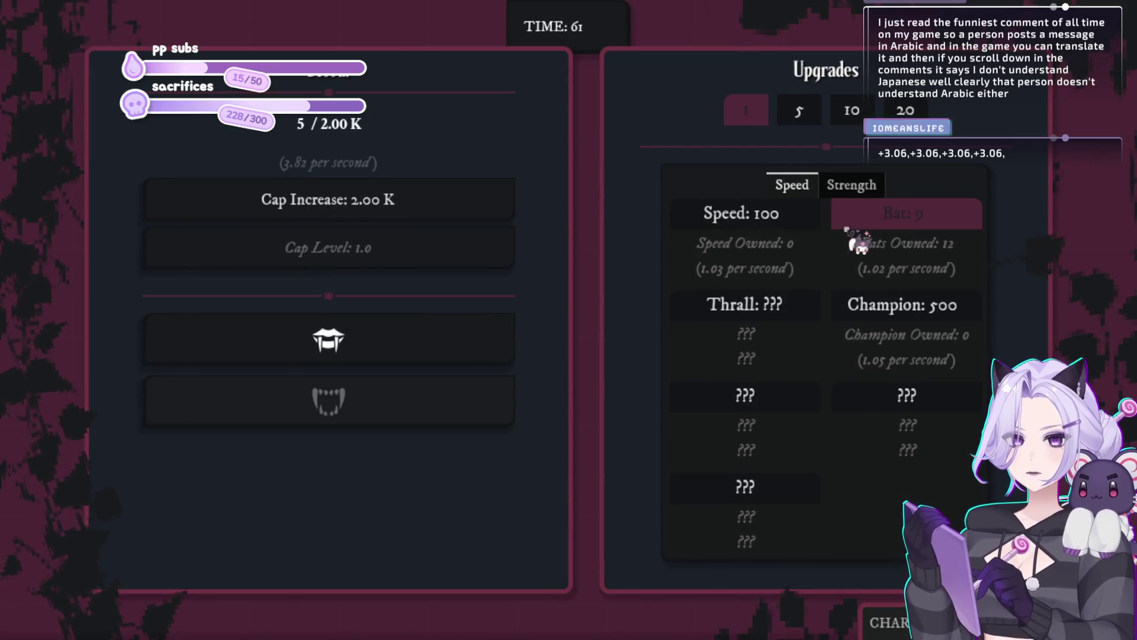
# Keep biting for blood and buy three Speed upgrades
pyautogui.click(409, 349)
pyautogui.click(408, 350)
pyautogui.click(411, 350)
pyautogui.click(411, 351)
pyautogui.click(410, 351)
pyautogui.click(411, 351)
pyautogui.click(410, 351)
pyautogui.click(410, 351)
pyautogui.click(410, 350)
pyautogui.click(410, 351)
pyautogui.click(411, 351)
pyautogui.click(410, 351)
pyautogui.click(411, 351)
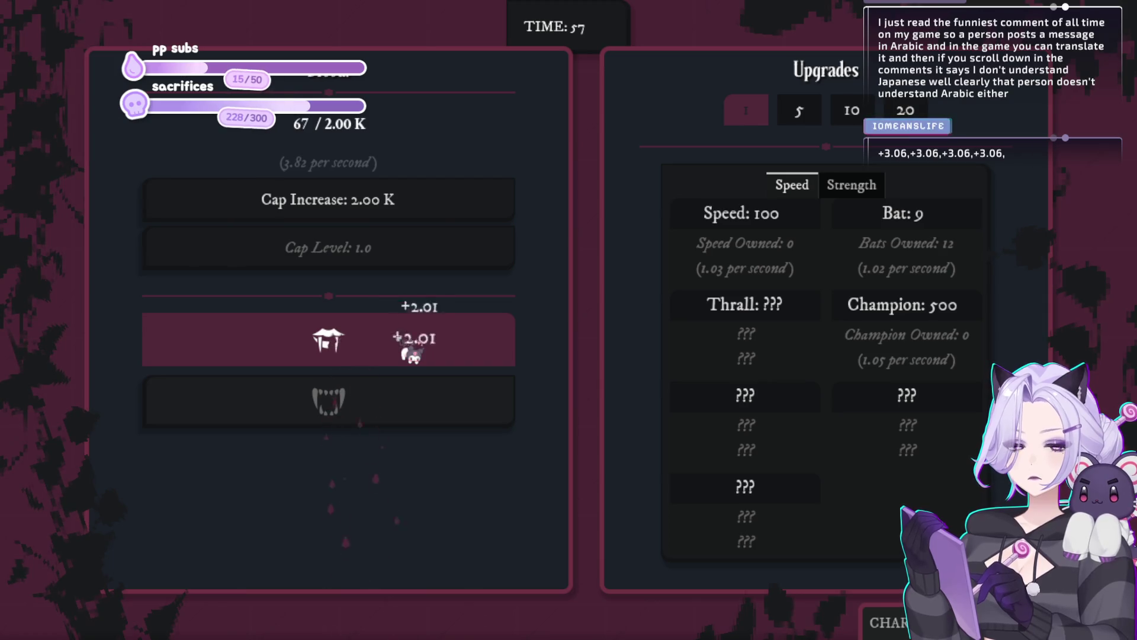
pyautogui.click(411, 351)
pyautogui.click(411, 351)
pyautogui.click(411, 351)
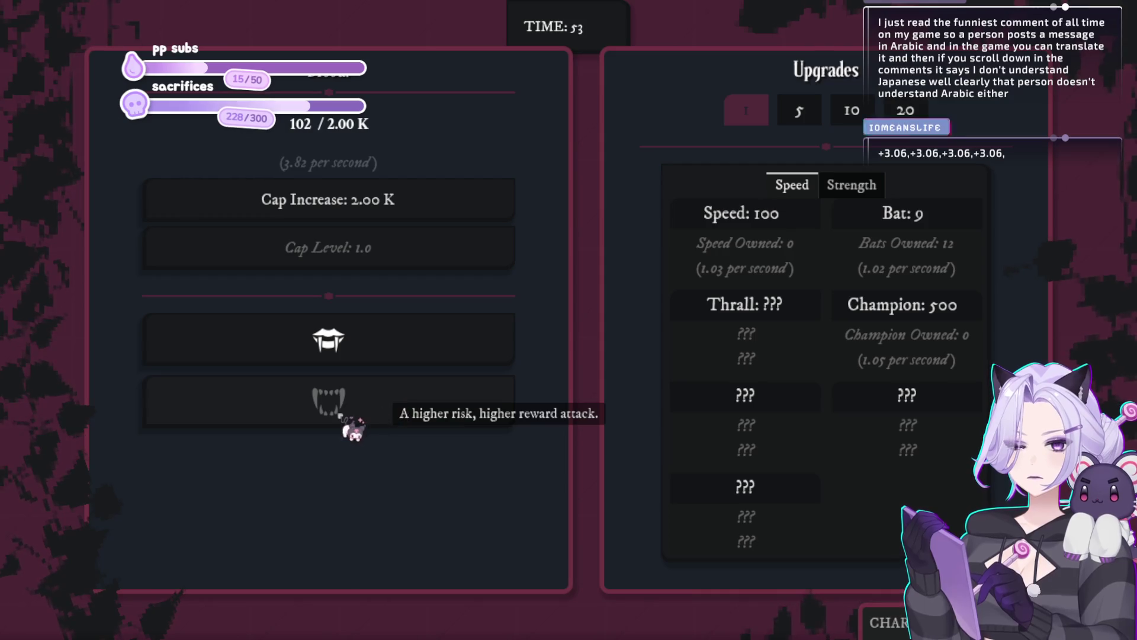
pyautogui.click(393, 356)
pyautogui.click(396, 356)
pyautogui.click(386, 354)
pyautogui.click(396, 360)
pyautogui.click(397, 359)
pyautogui.click(398, 359)
pyautogui.click(373, 361)
pyautogui.click(373, 361)
pyautogui.click(373, 361)
pyautogui.click(374, 361)
pyautogui.click(373, 361)
pyautogui.click(373, 361)
pyautogui.click(374, 361)
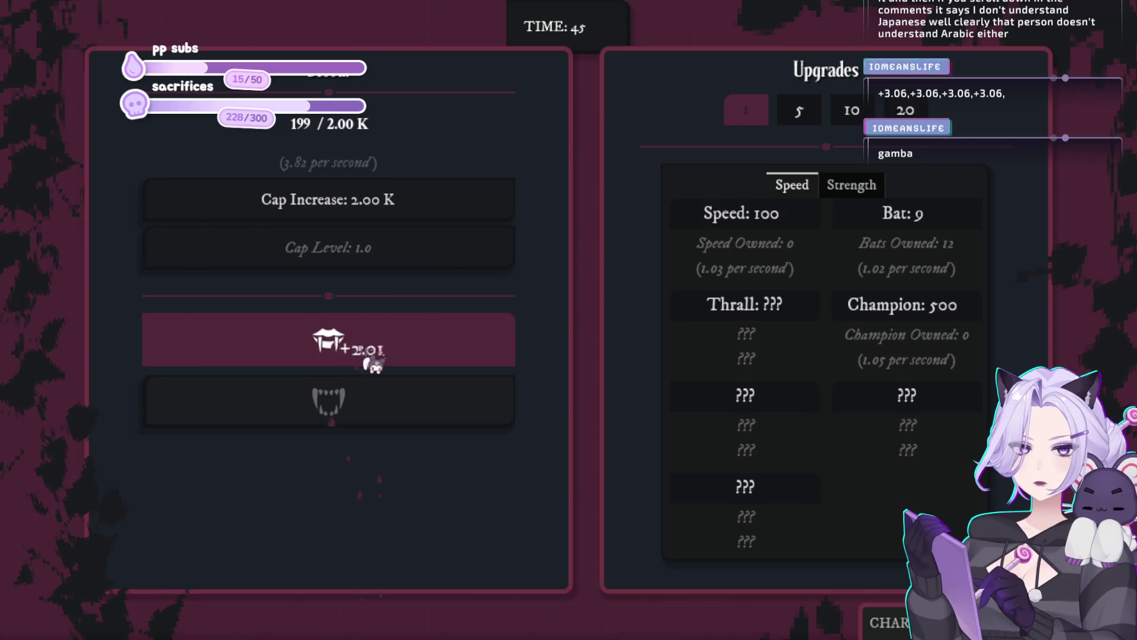
pyautogui.click(394, 348)
pyautogui.click(391, 343)
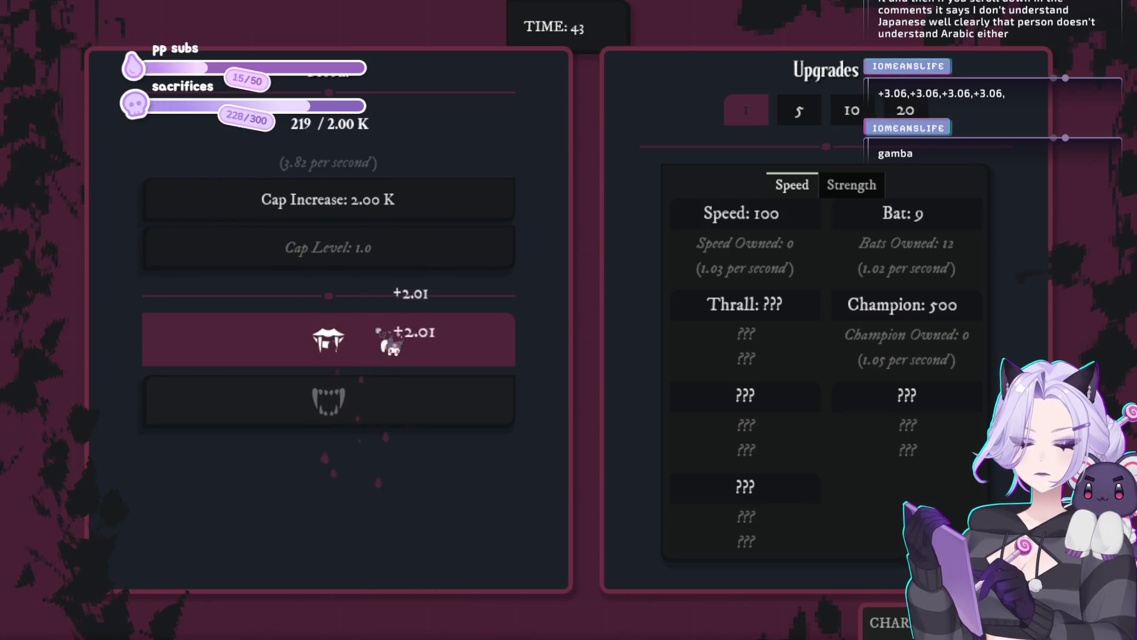
pyautogui.click(391, 344)
pyautogui.click(391, 343)
pyautogui.click(388, 340)
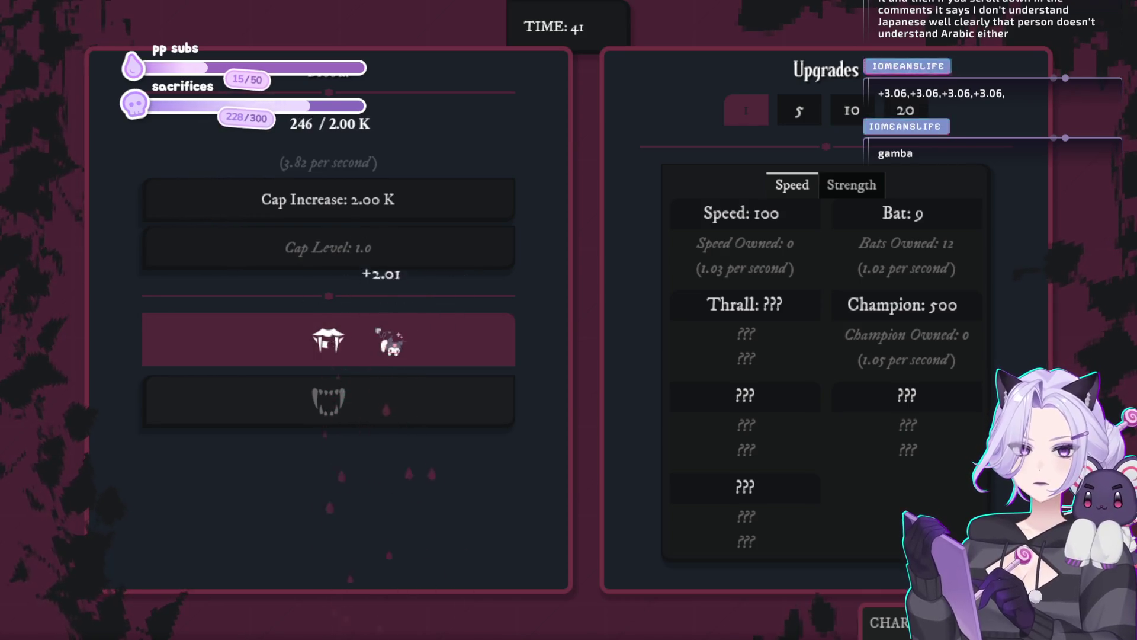
pyautogui.click(395, 338)
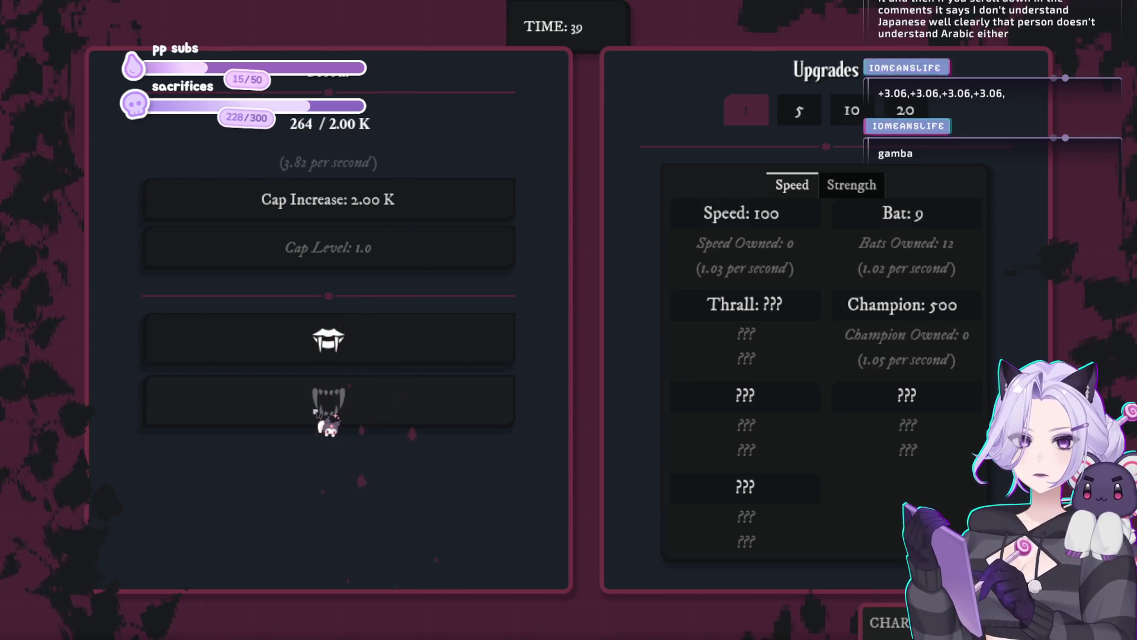
pyautogui.click(432, 332)
pyautogui.click(421, 348)
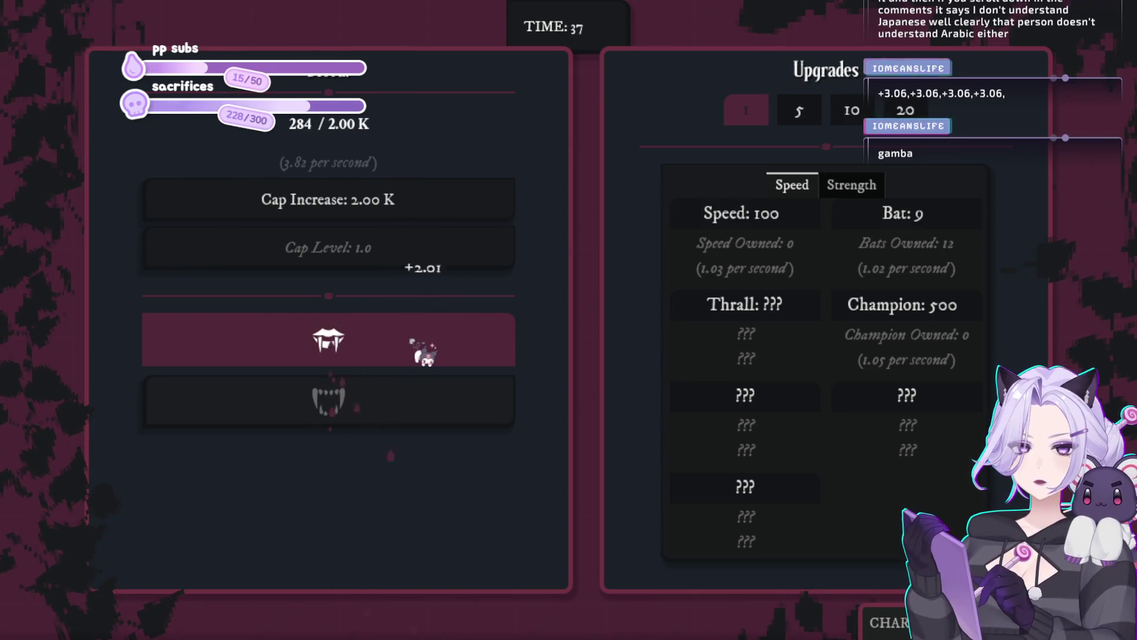
pyautogui.click(423, 351)
pyautogui.click(423, 351)
pyautogui.click(424, 351)
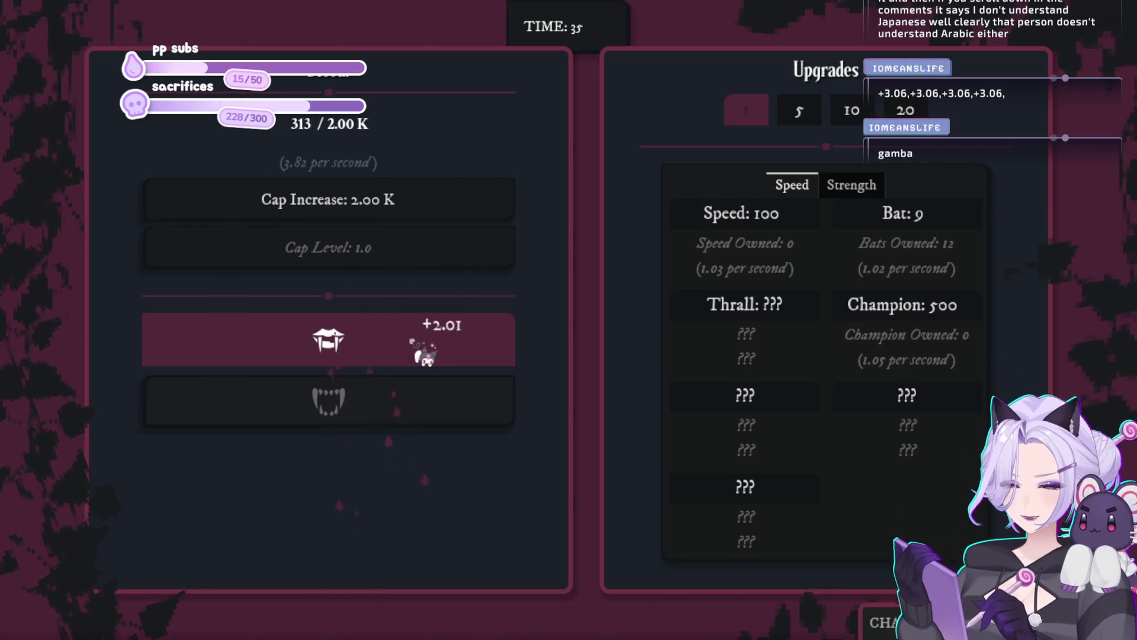
pyautogui.click(425, 353)
pyautogui.click(426, 354)
pyautogui.click(426, 355)
pyautogui.click(427, 357)
pyautogui.click(436, 346)
pyautogui.click(441, 334)
pyautogui.click(681, 216)
pyautogui.click(682, 216)
pyautogui.click(364, 344)
pyautogui.click(379, 341)
pyautogui.click(398, 341)
pyautogui.click(682, 213)
pyautogui.click(399, 356)
pyautogui.click(403, 361)
pyautogui.click(405, 368)
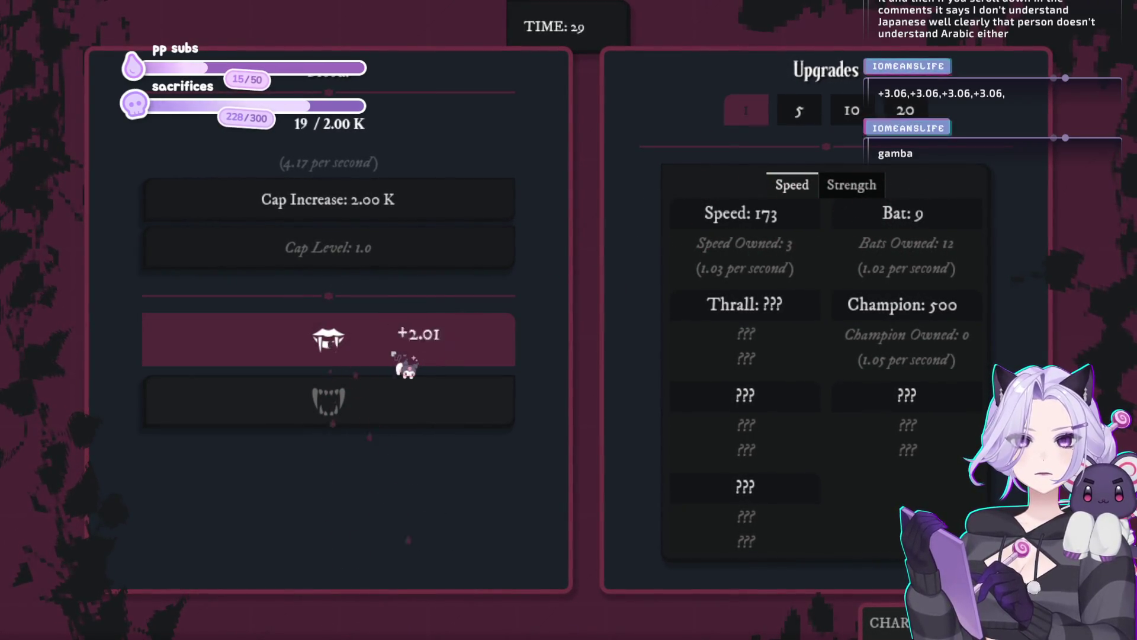
# Show the Strength upgrades, bite a few more times, then stop the game with F8
pyautogui.click(853, 186)
pyautogui.click(444, 429)
pyautogui.click(468, 438)
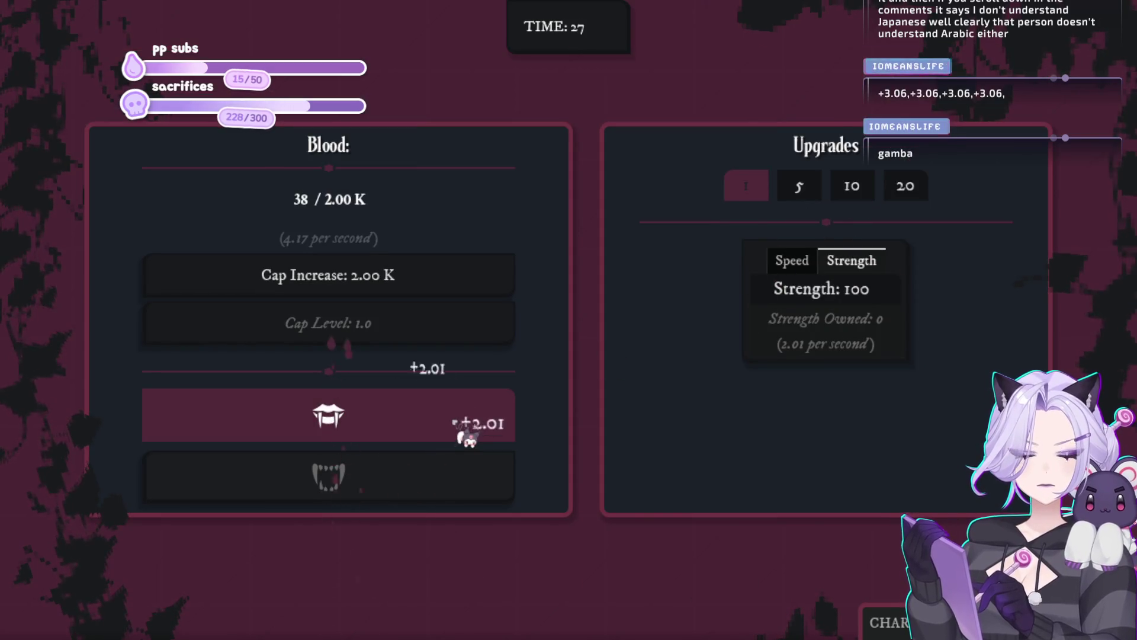
pyautogui.click(468, 438)
pyautogui.click(465, 435)
pyautogui.click(468, 436)
pyautogui.click(468, 435)
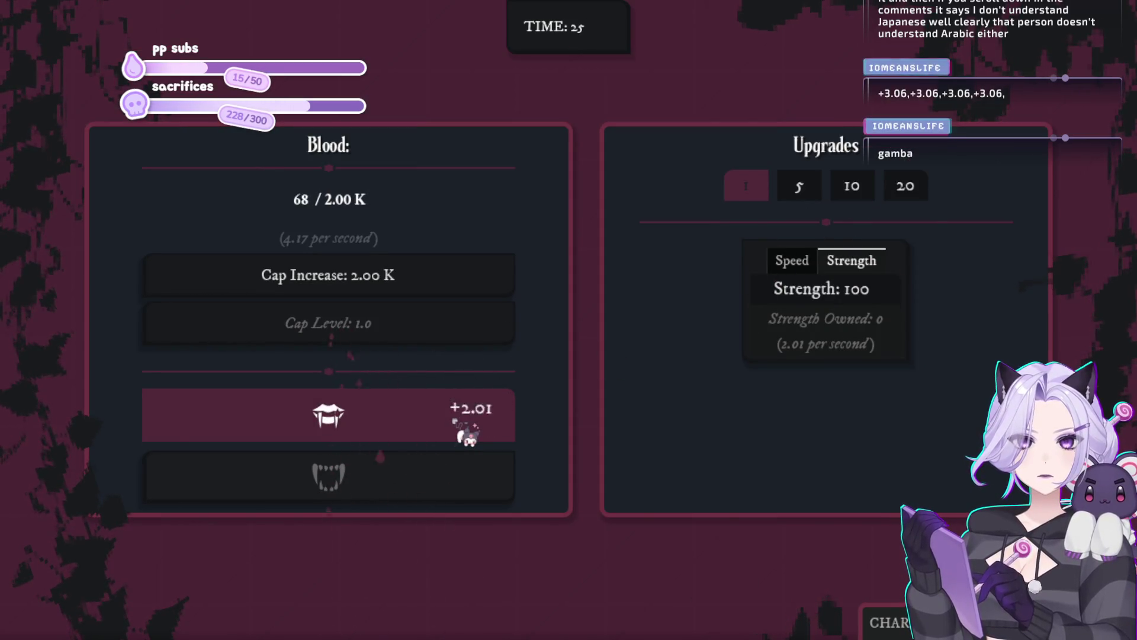
pyautogui.click(468, 436)
pyautogui.click(468, 435)
pyautogui.click(468, 436)
pyautogui.click(468, 435)
pyautogui.click(468, 436)
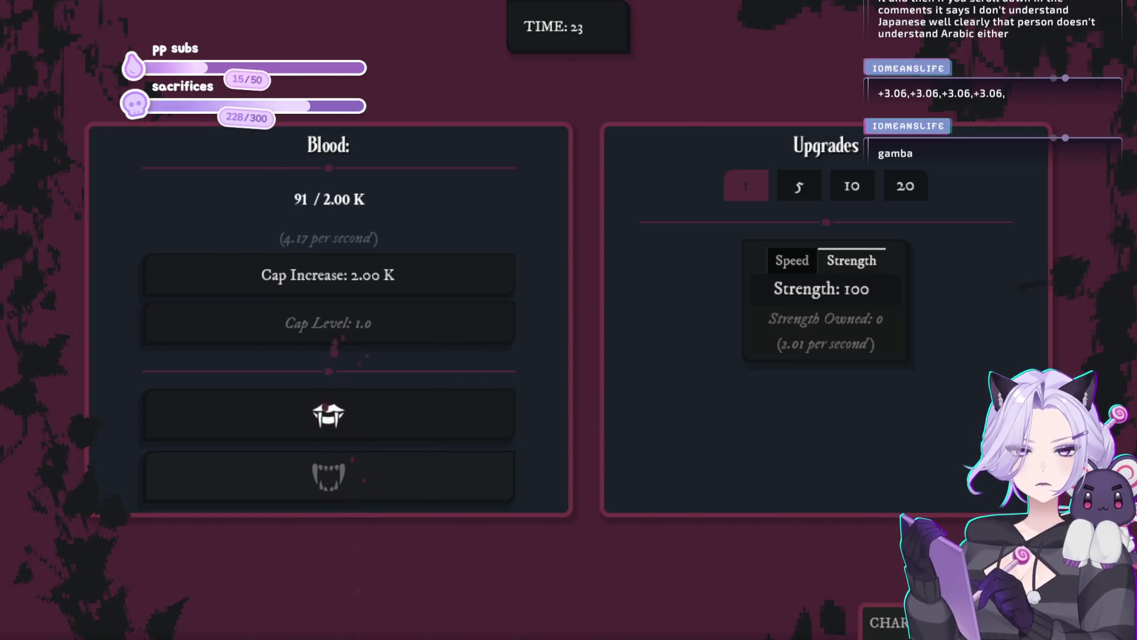
pyautogui.press('F8')
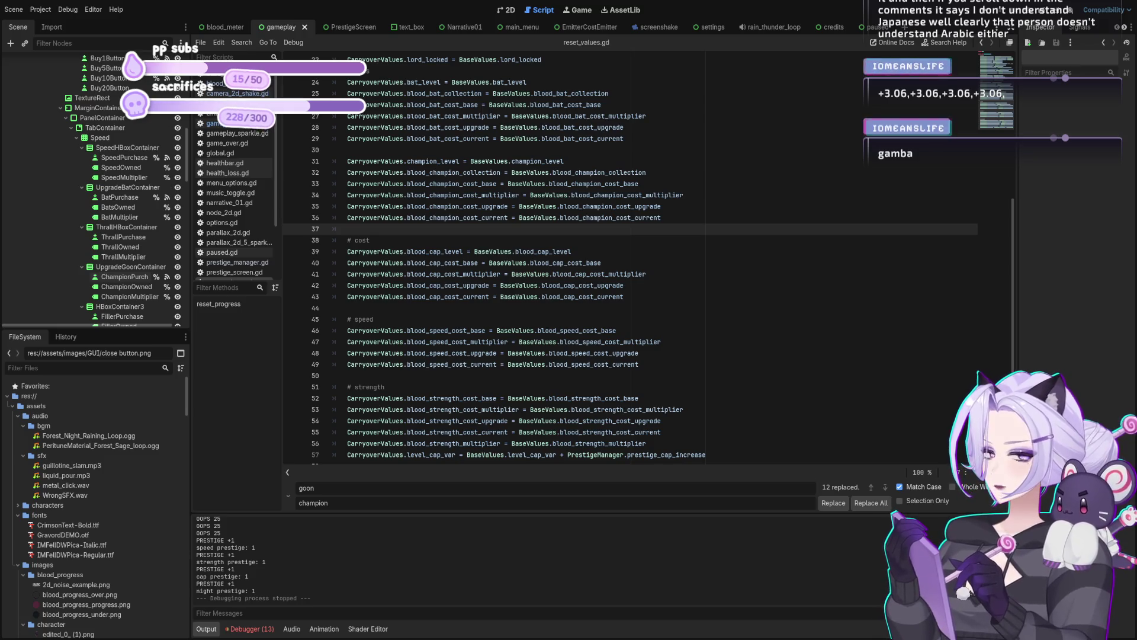
# Switch from the champion_level line back to base_values.gd, scrolled to its first lines
pyautogui.click(645, 163)
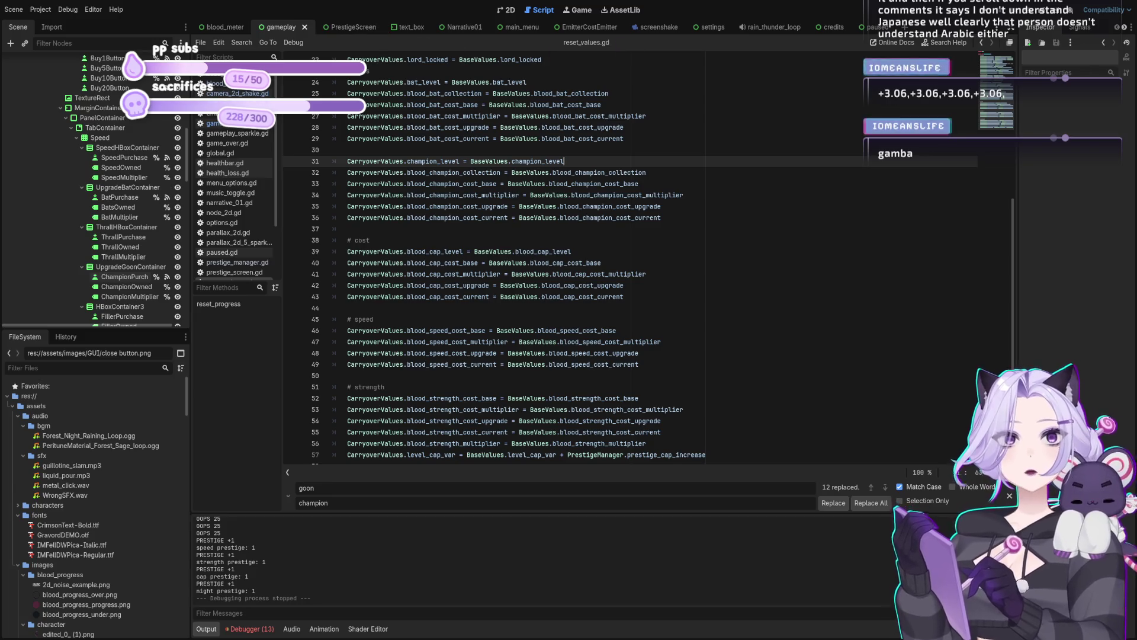
pyautogui.hotkey('alt', 'Left')
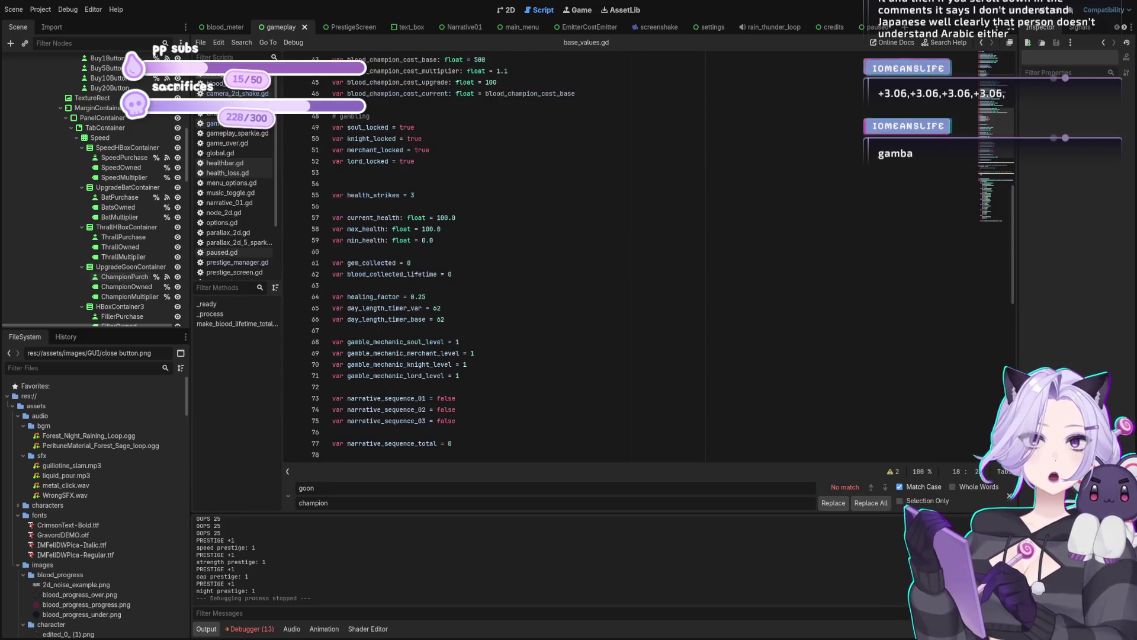
pyautogui.scroll(10, 558, 197)
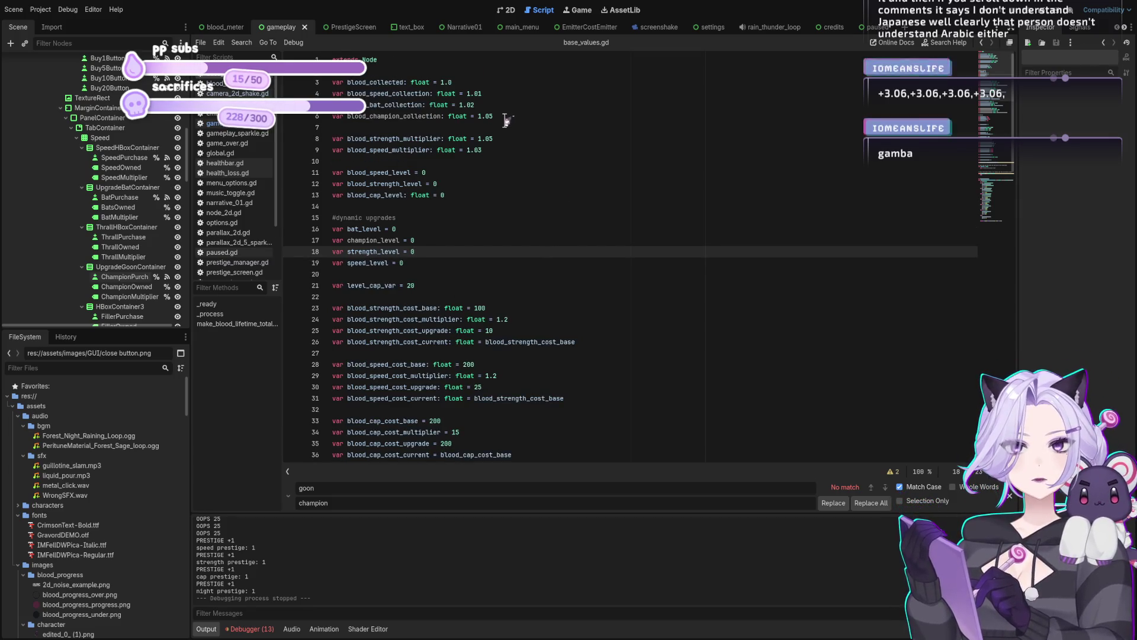
# Set blood_speed_collection to 1.02 and blood_bat_collection to 1.03, then save base_values.gd
pyautogui.click(502, 95)
pyautogui.write('2')
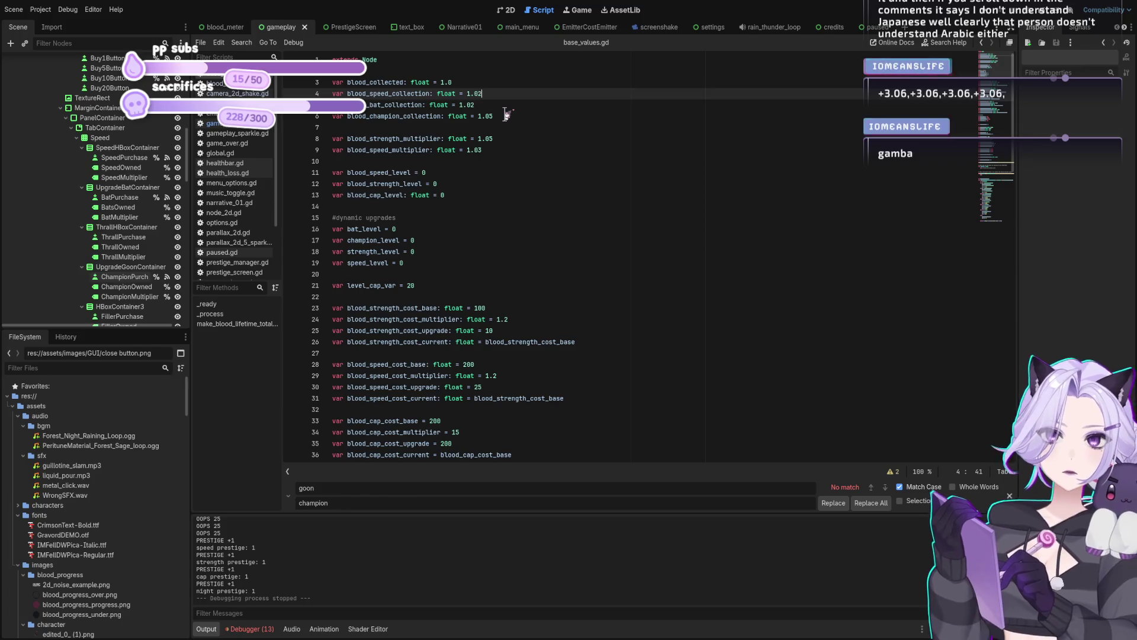
pyautogui.press('Down')
pyautogui.press('Down')
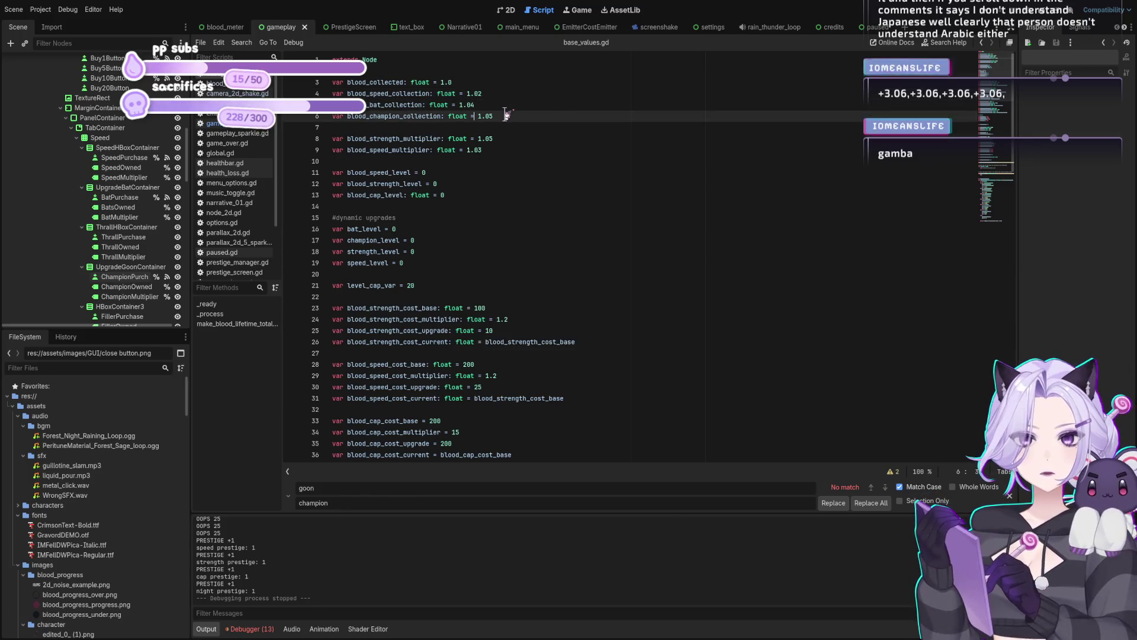
pyautogui.press('Up')
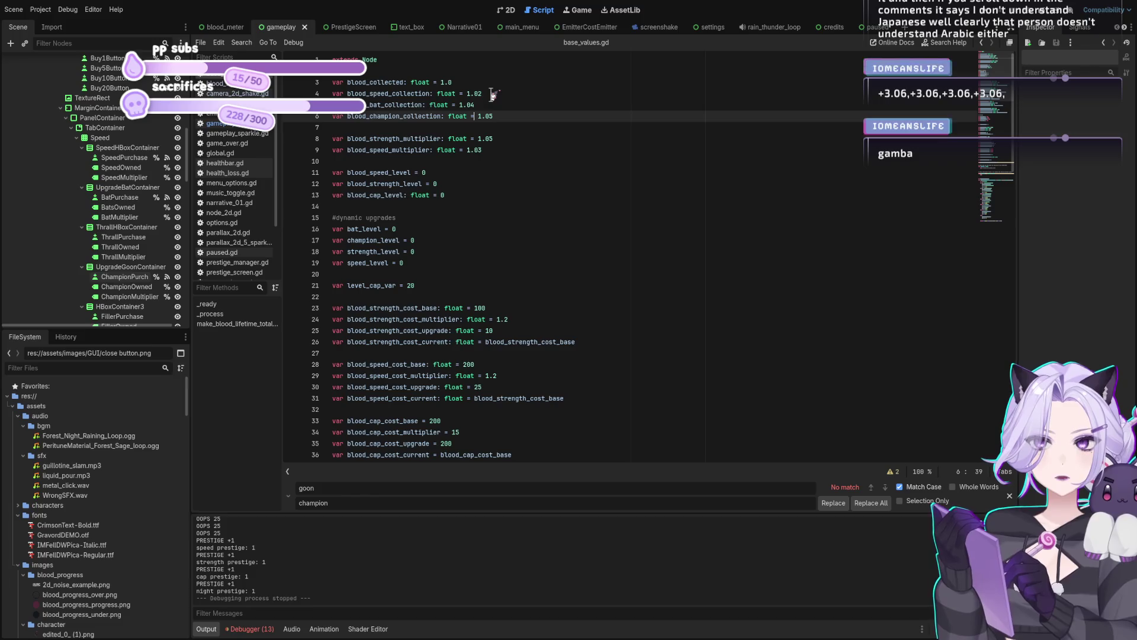
pyautogui.press('Up')
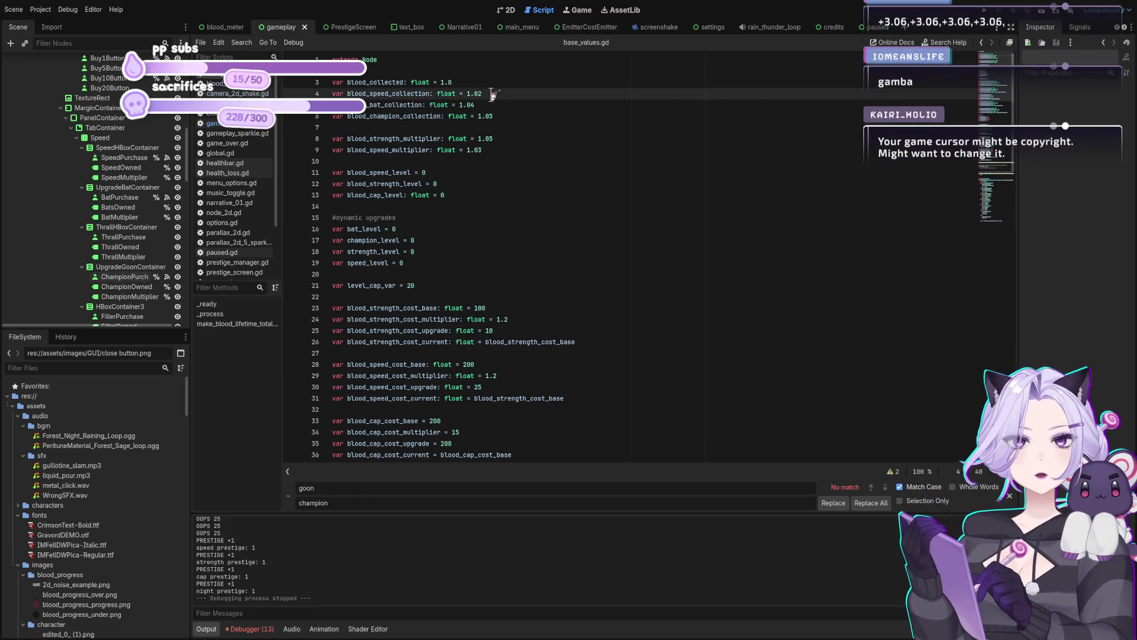
pyautogui.press('Down')
pyautogui.press('BackSpace')
pyautogui.write('2')
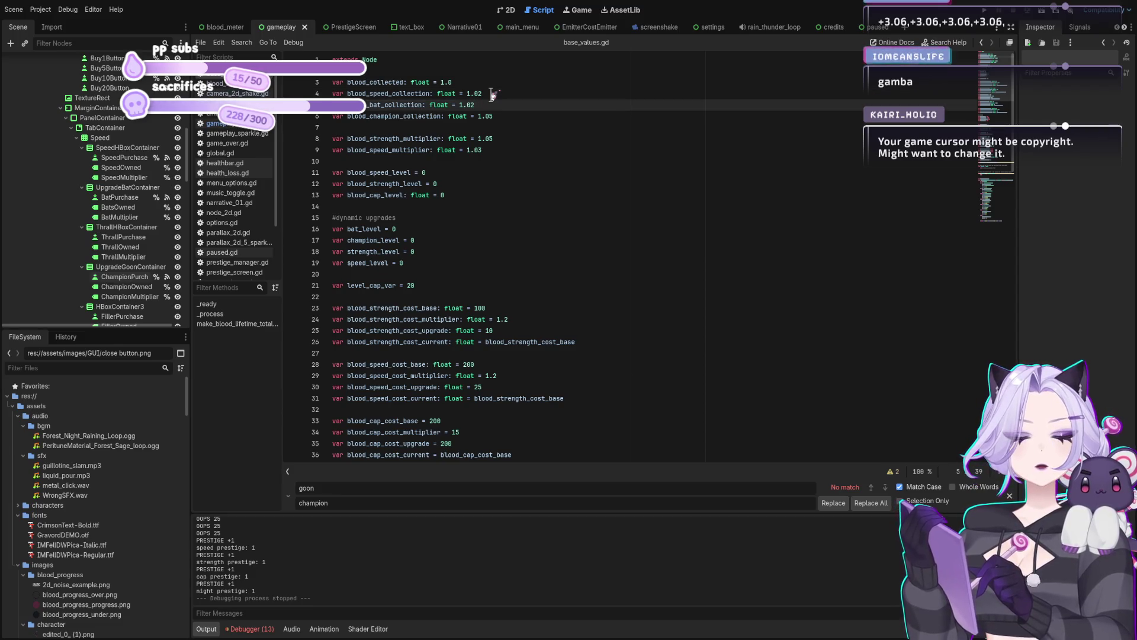
pyautogui.click(491, 94)
pyautogui.press('BackSpace')
pyautogui.write('1')
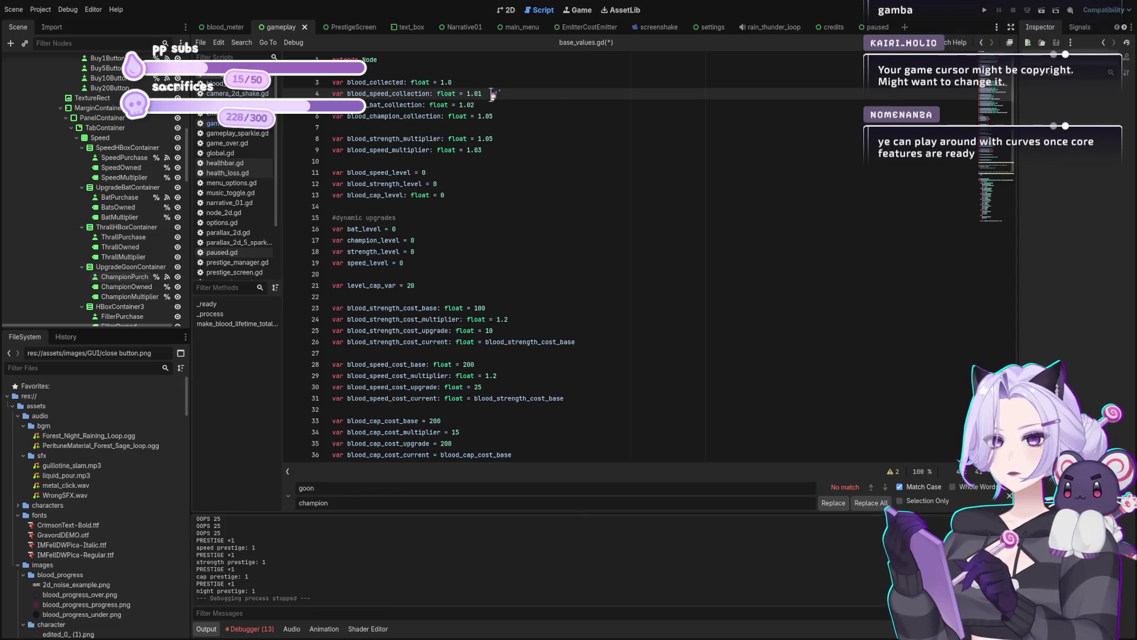
pyautogui.hotkey('ctrl', 's')
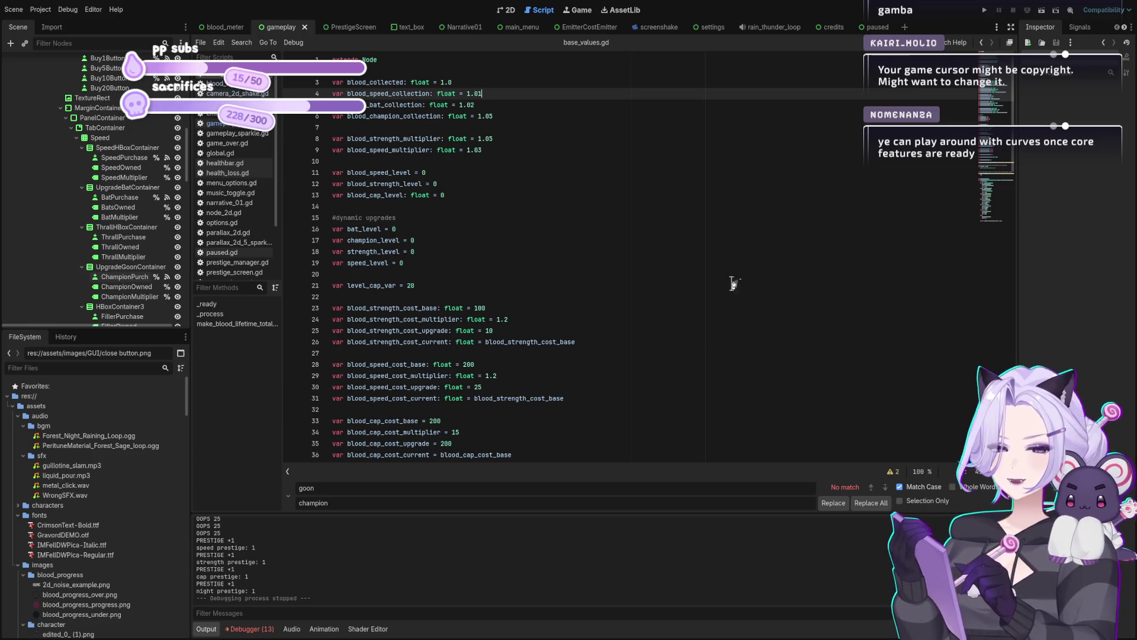
# Review the strength cost base 100, speed cost, multiplier 1.05 and collection-rate lines
pyautogui.click(388, 318)
pyautogui.click(479, 308)
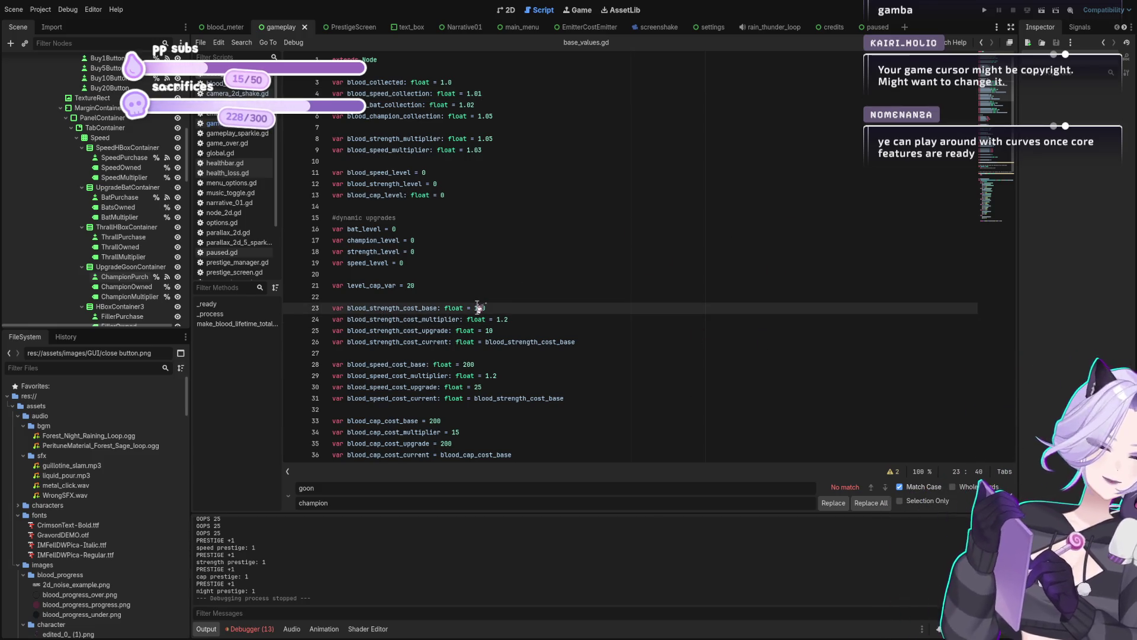
pyautogui.click(479, 300)
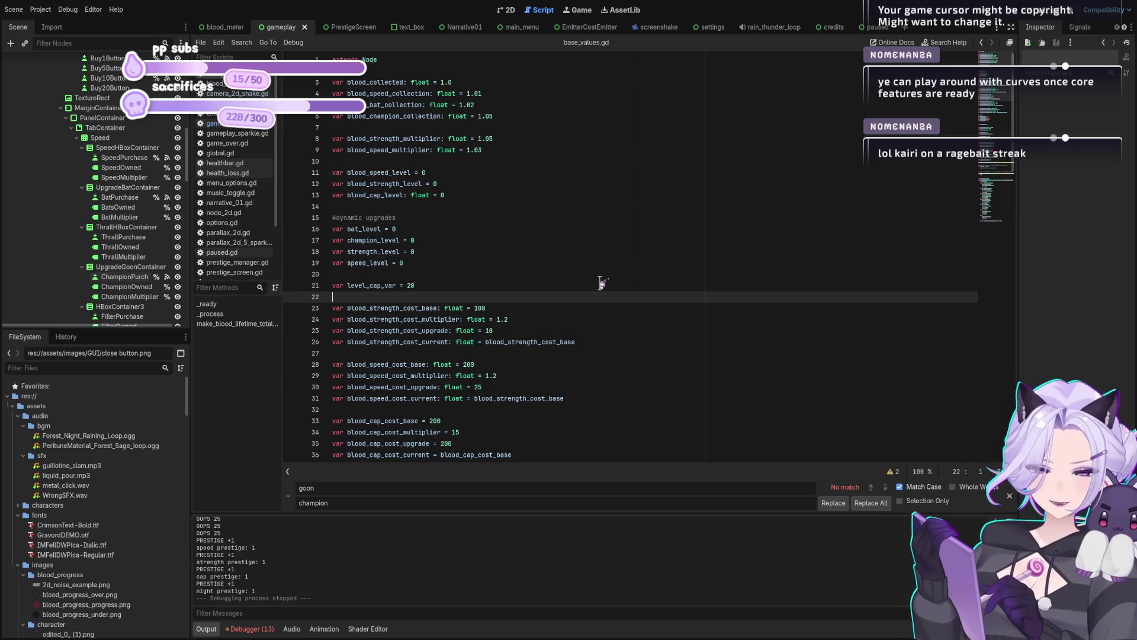
pyautogui.scroll(-1, 570, 293)
pyautogui.click(552, 276)
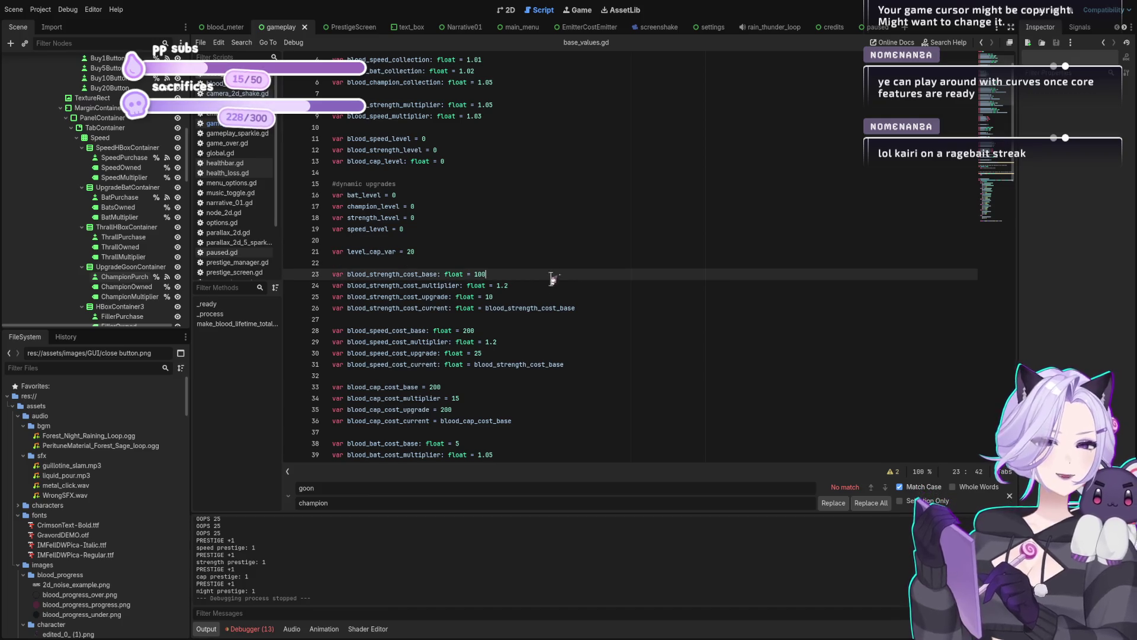
pyautogui.click(410, 353)
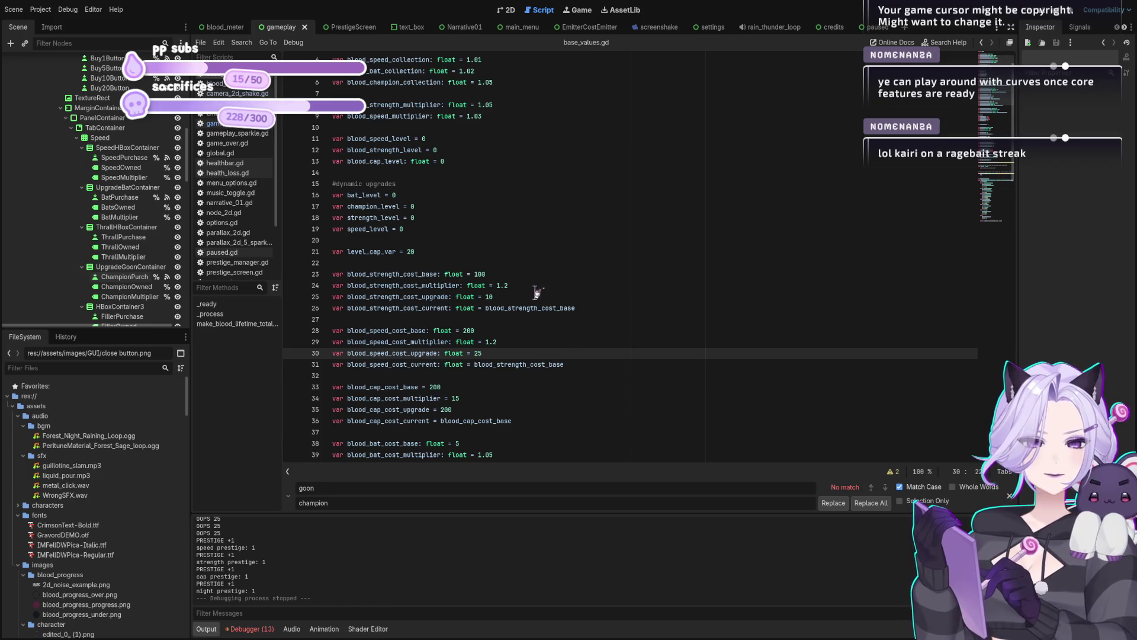
pyautogui.scroll(1, 528, 302)
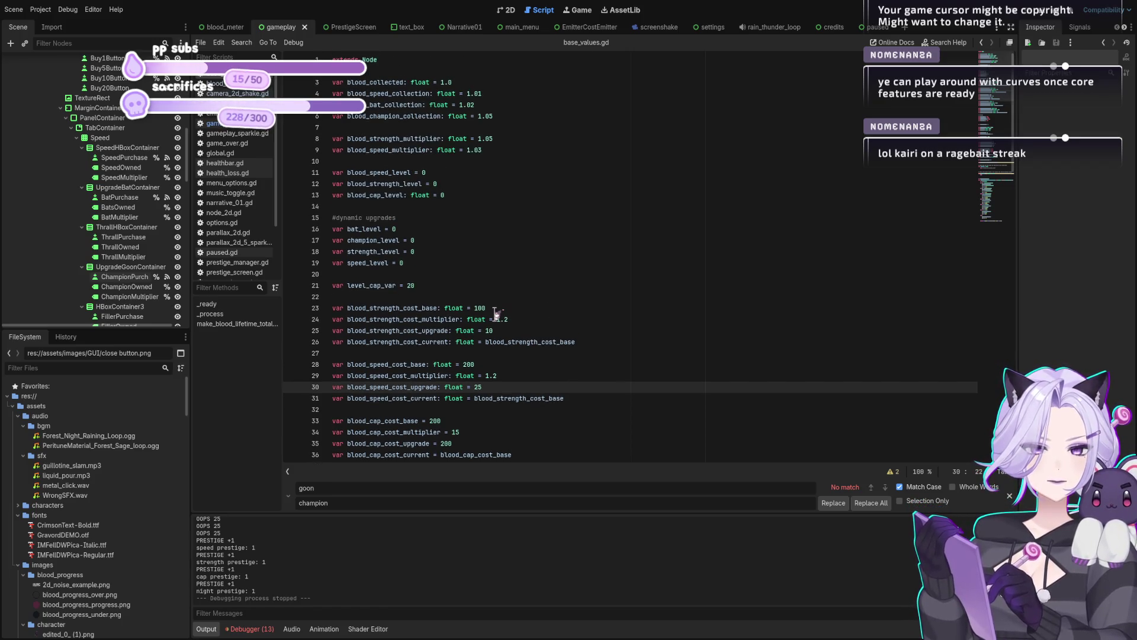
pyautogui.click(479, 308)
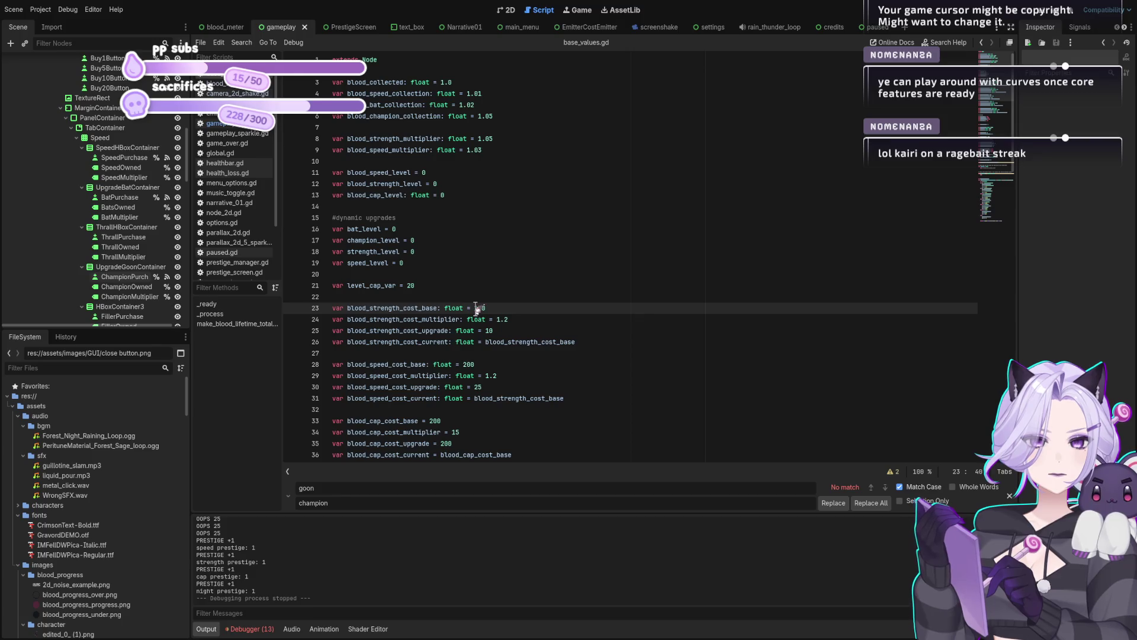
pyautogui.click(525, 308)
pyautogui.scroll(-2, 526, 308)
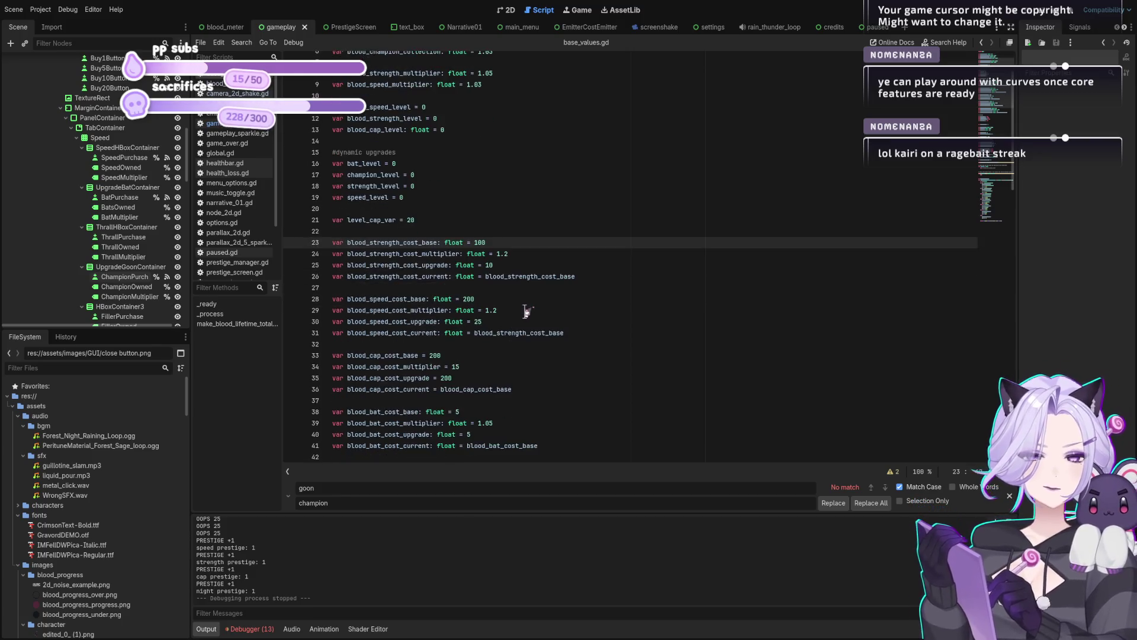
pyautogui.click(525, 308)
pyautogui.scroll(2, 525, 311)
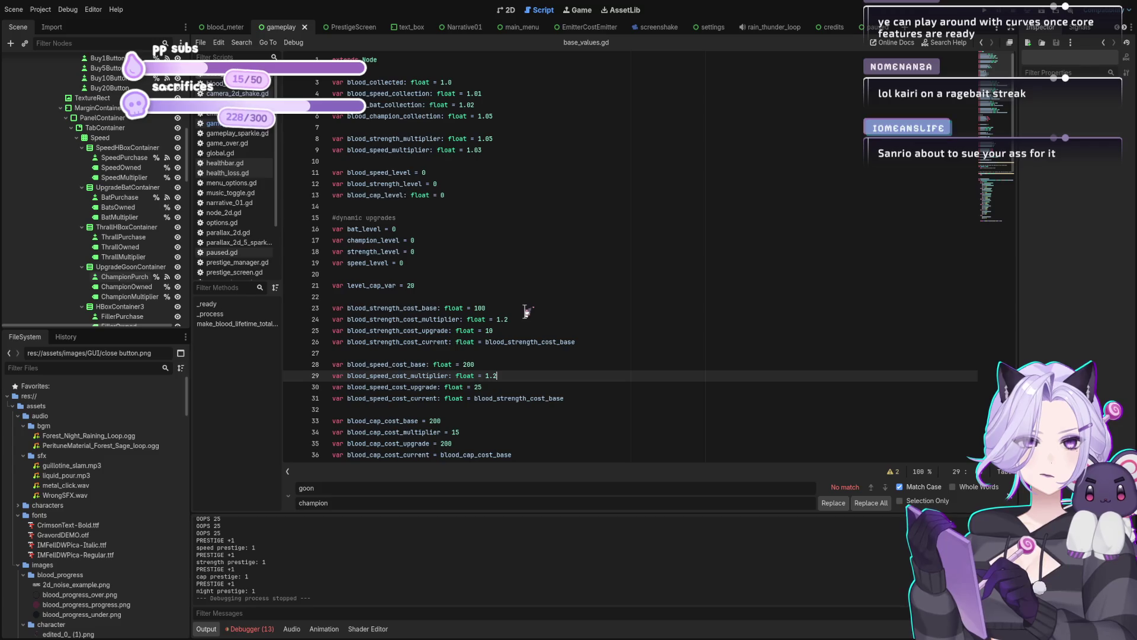
pyautogui.click(524, 140)
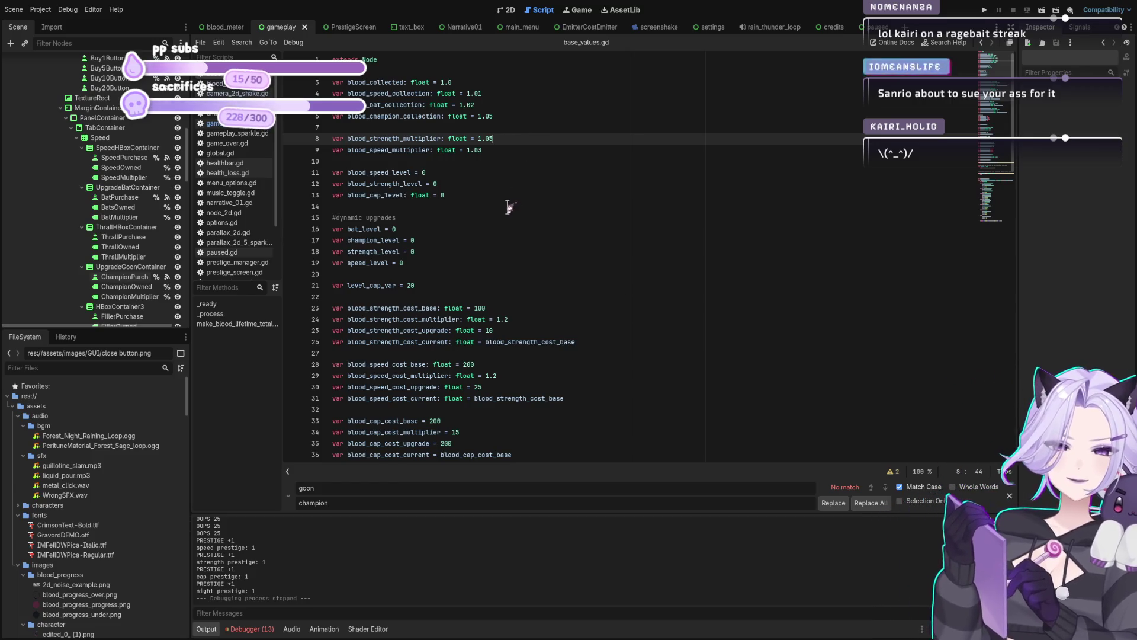
pyautogui.click(499, 116)
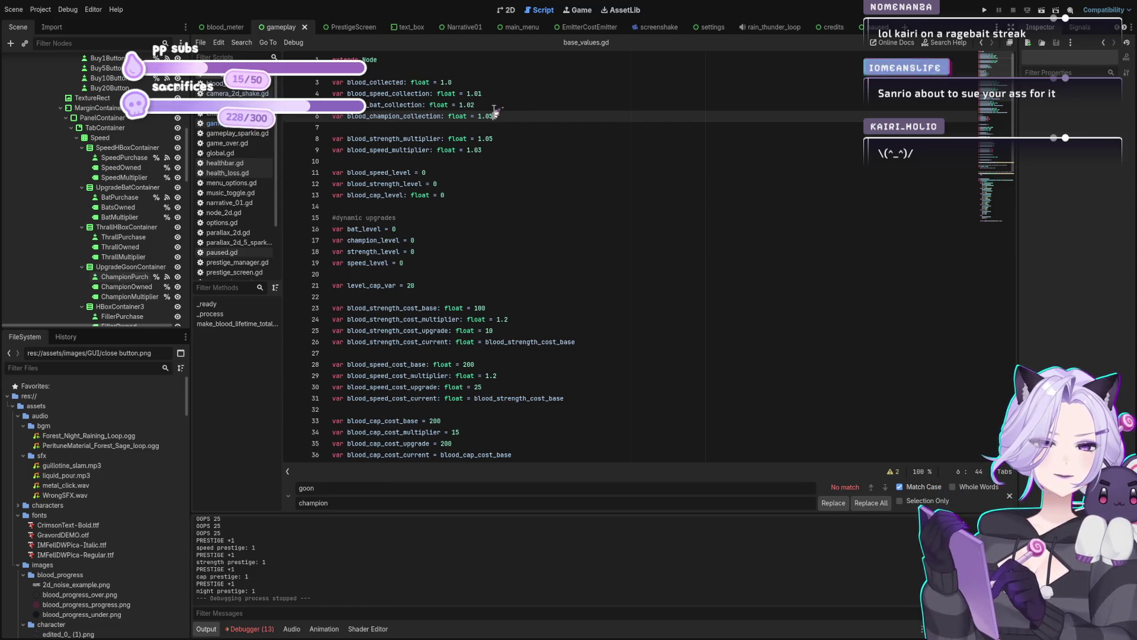
pyautogui.click(477, 105)
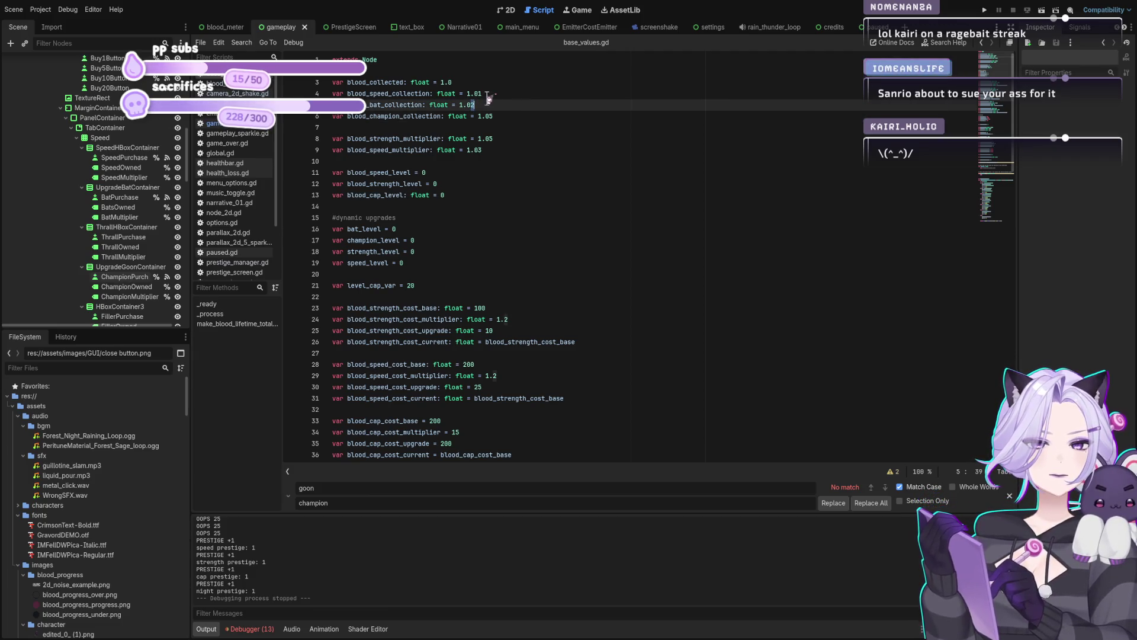
pyautogui.write('3')
pyautogui.click(538, 95)
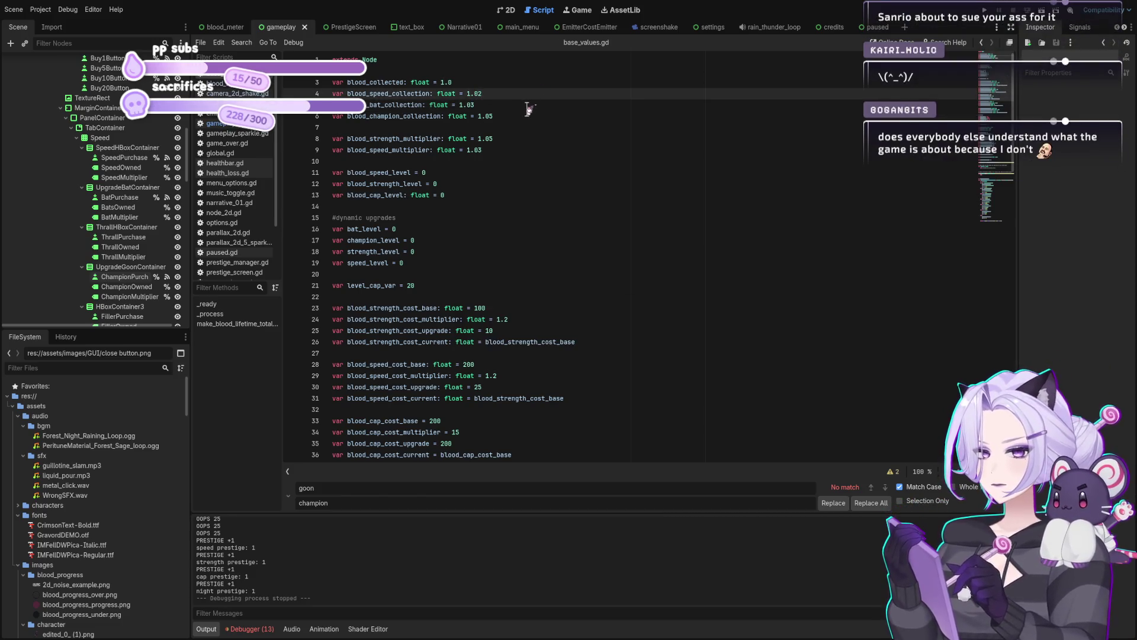
# Check the champion cost upgrade value 100 and lifetime blood line, then open gameplay.gd
pyautogui.scroll(-7, 485, 240)
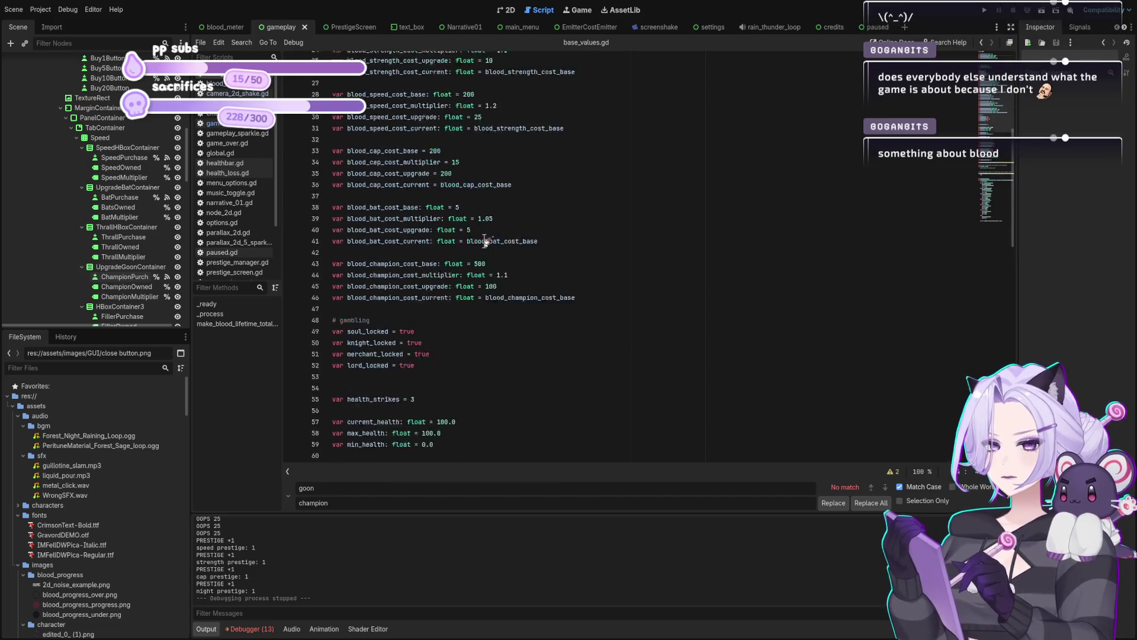
pyautogui.click(515, 253)
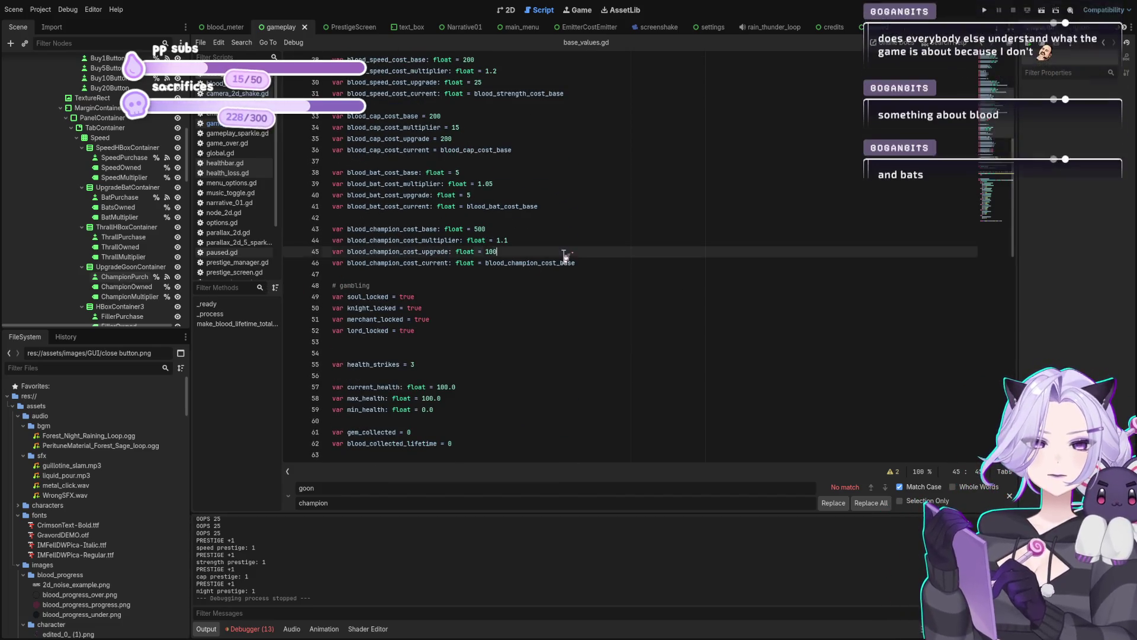
pyautogui.scroll(-5, 561, 254)
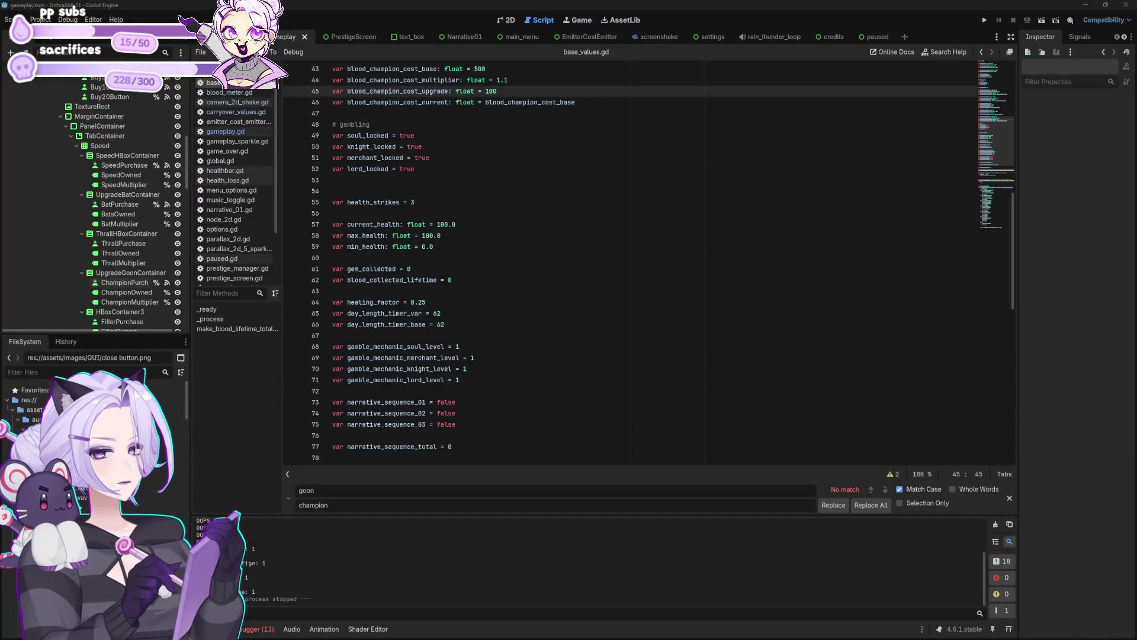
pyautogui.click(563, 280)
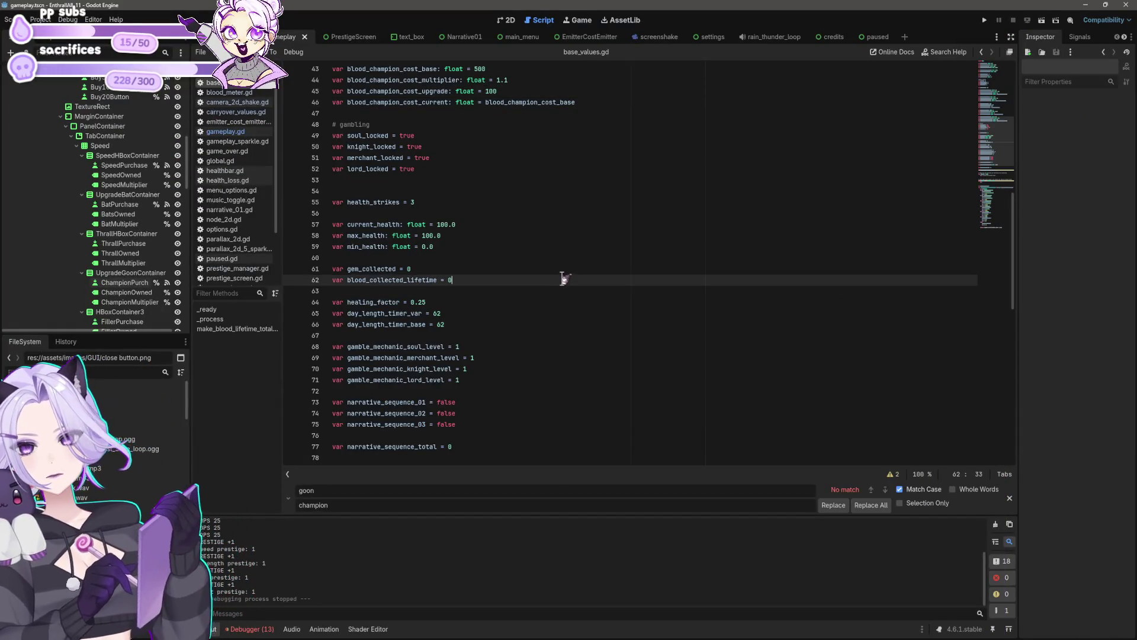
pyautogui.scroll(-6, 560, 220)
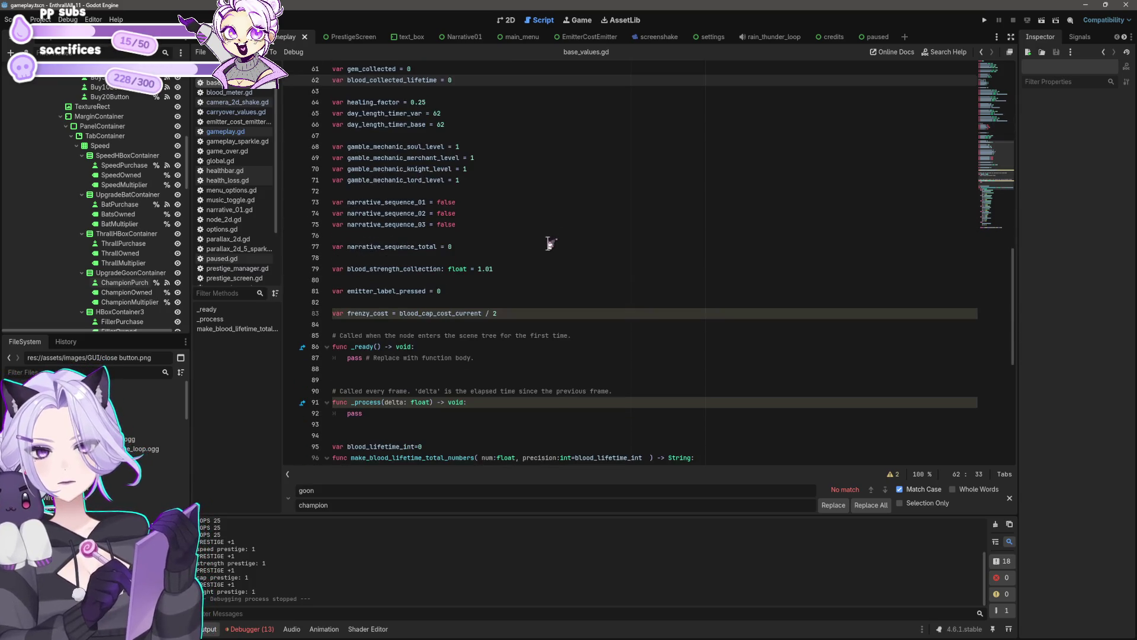
pyautogui.scroll(12, 542, 270)
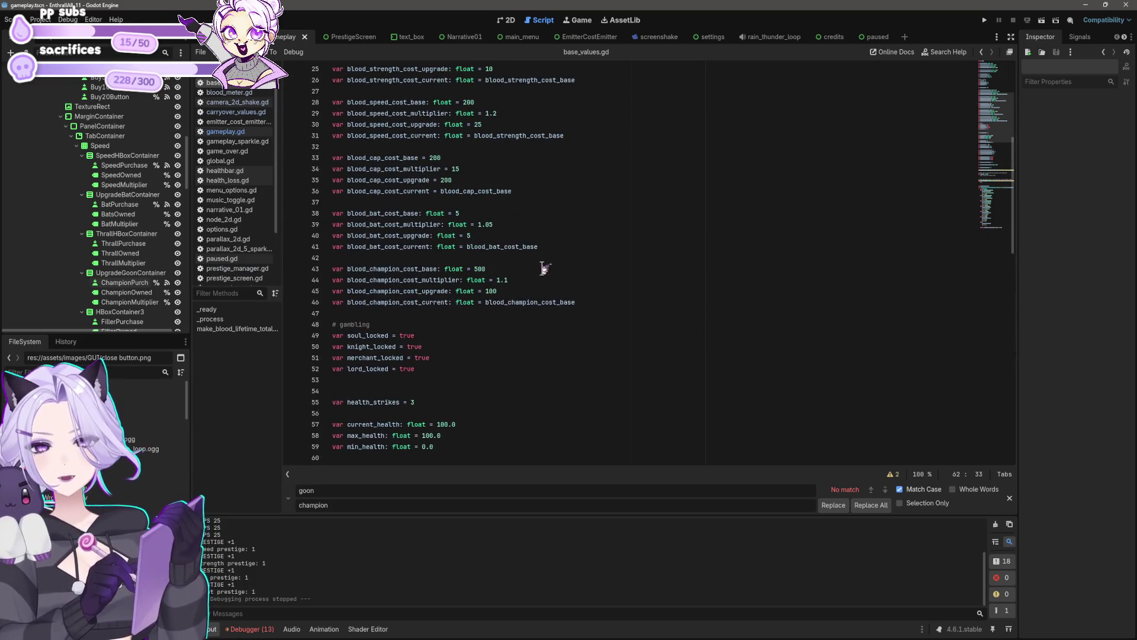
pyautogui.click(226, 132)
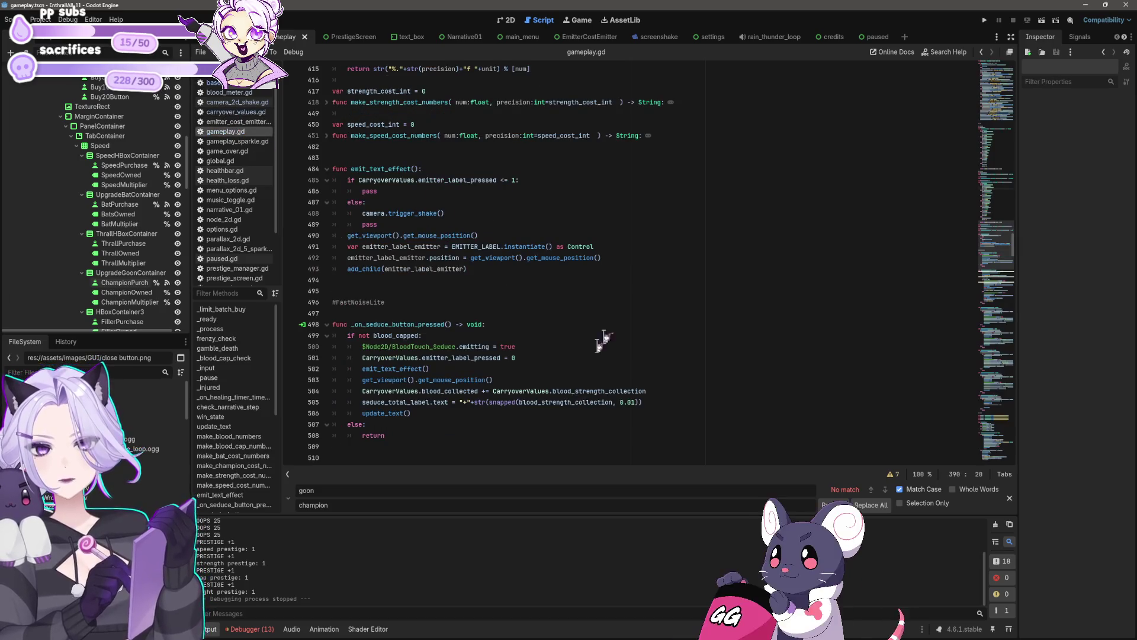
# Search gameplay.gd for 'drain', clear the replace field, and locate the drain handler
pyautogui.press('BackSpace')
pyautogui.press('BackSpace')
pyautogui.press('BackSpace')
pyautogui.write('drain')
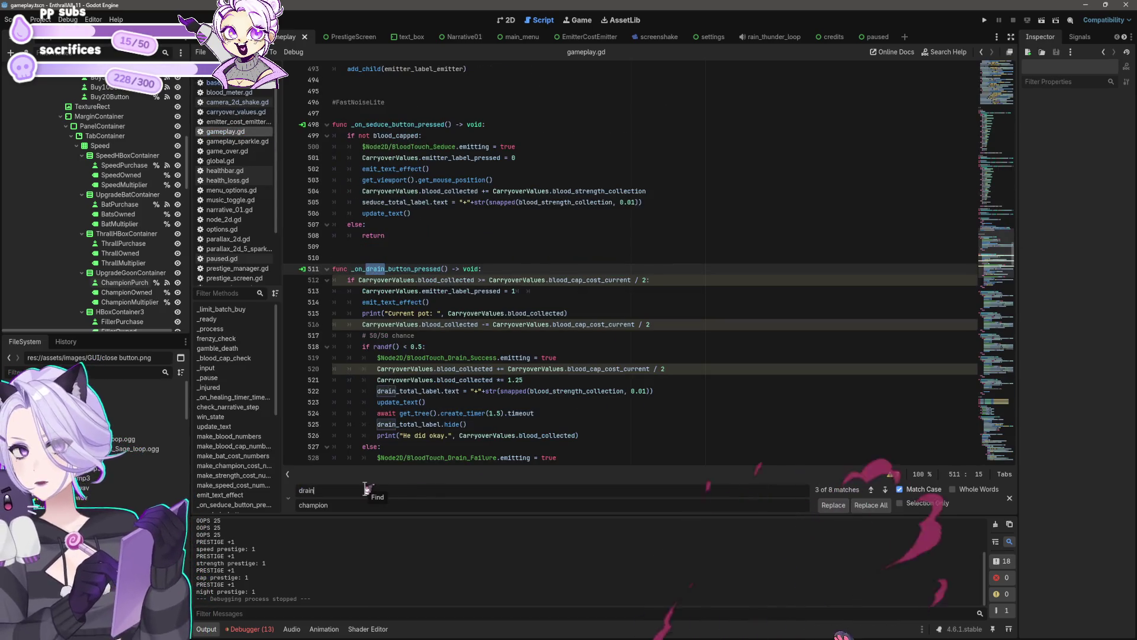
pyautogui.doubleClick(367, 503)
pyautogui.press('BackSpace')
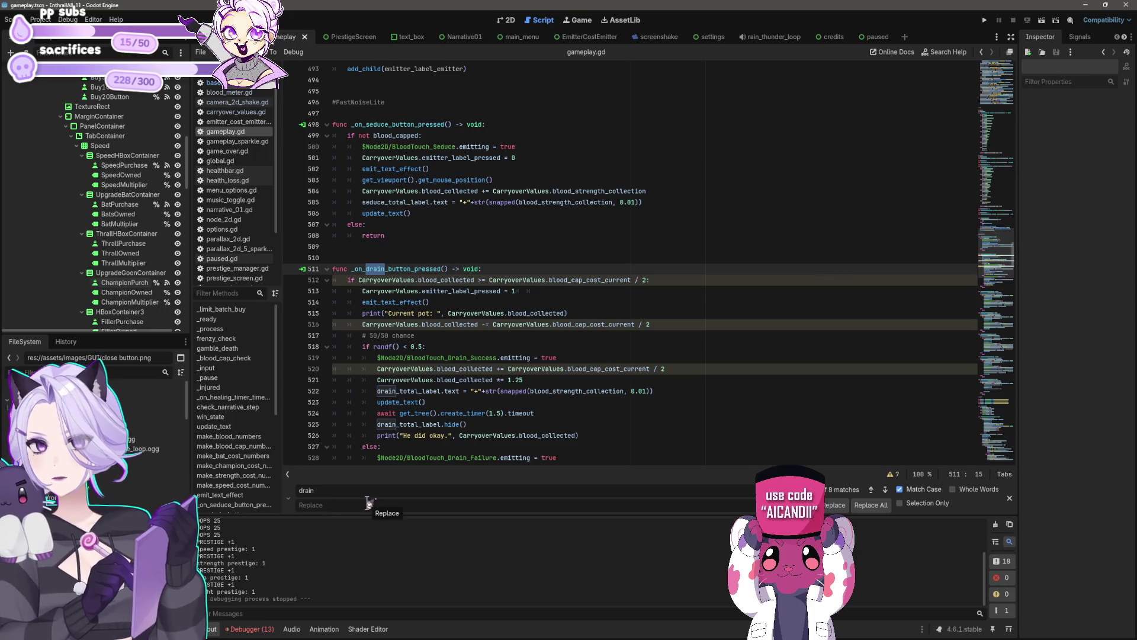
pyautogui.click(602, 310)
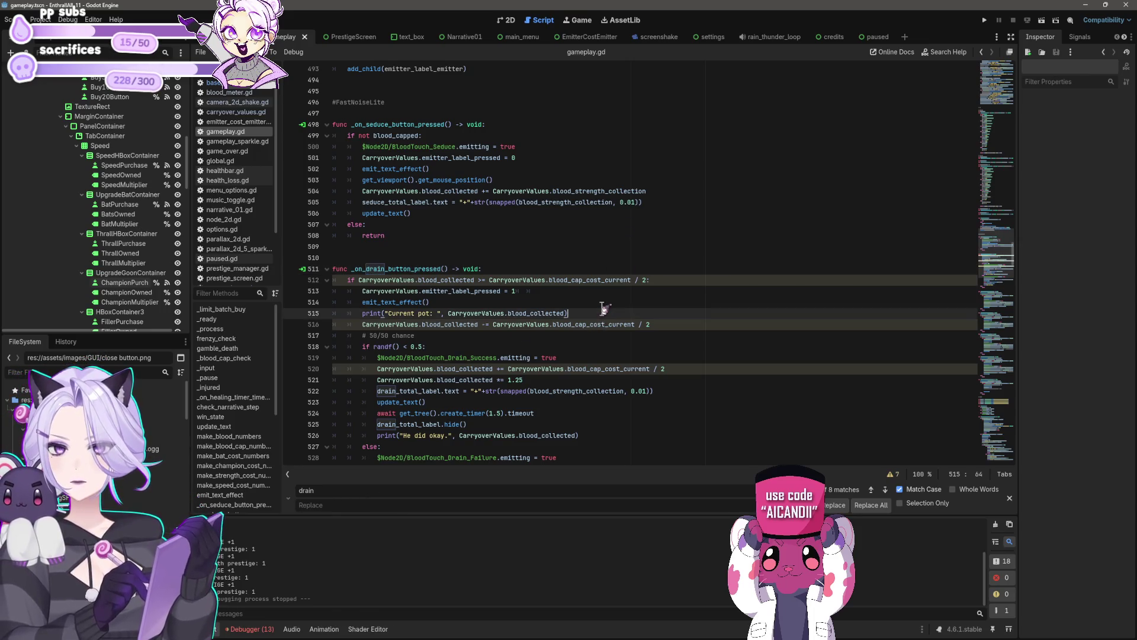
pyautogui.click(603, 302)
pyautogui.scroll(-2, 603, 302)
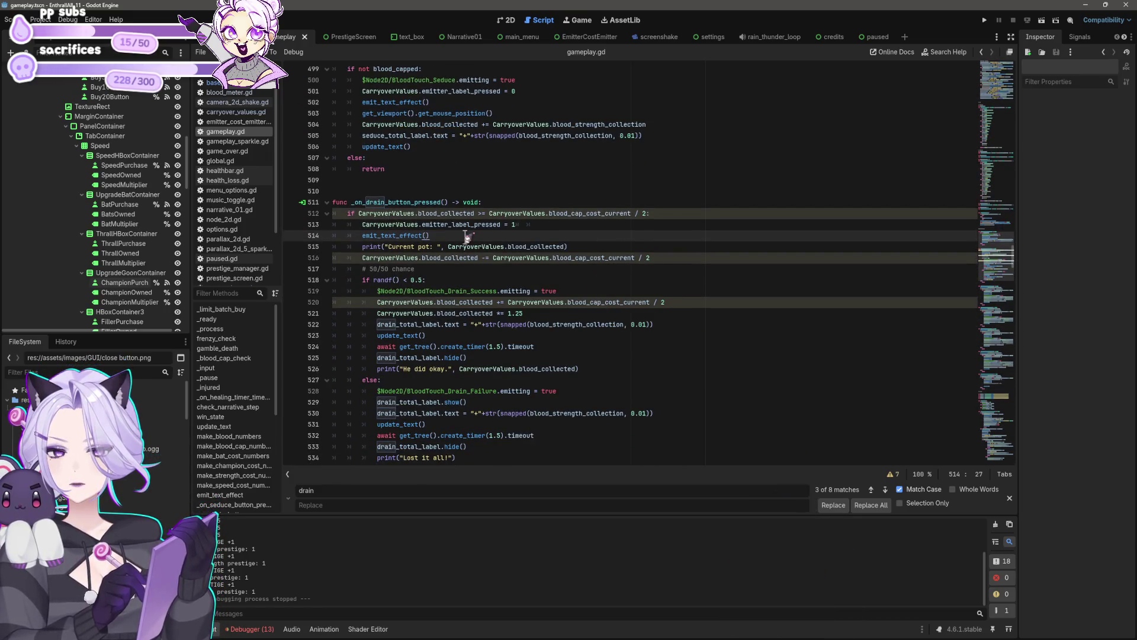
pyautogui.scroll(-3, 466, 237)
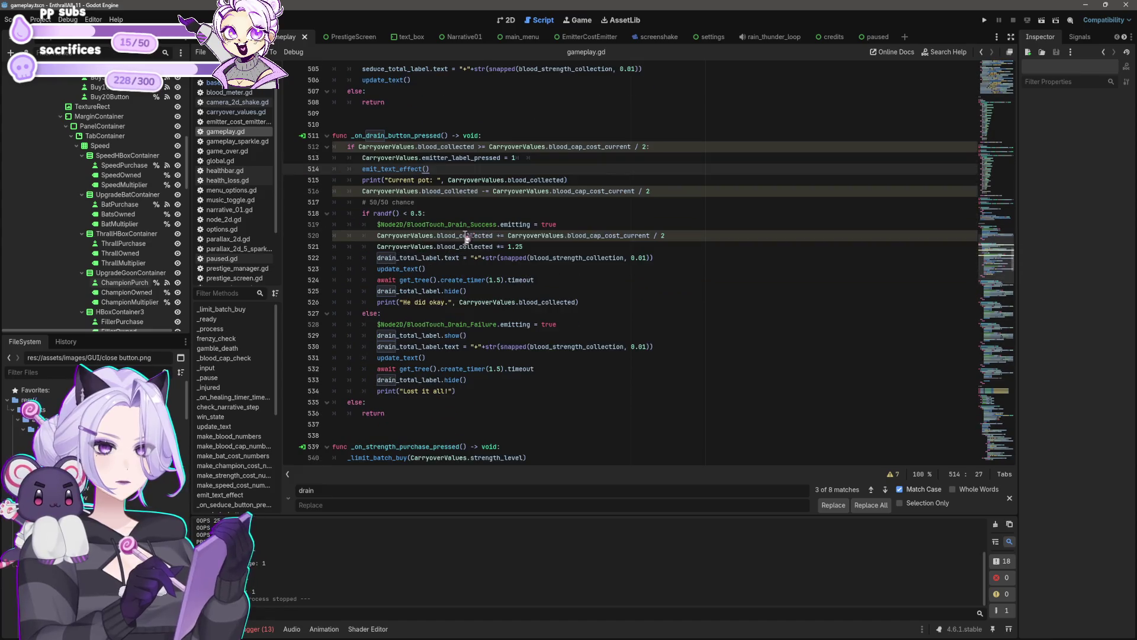
pyautogui.scroll(3, 533, 319)
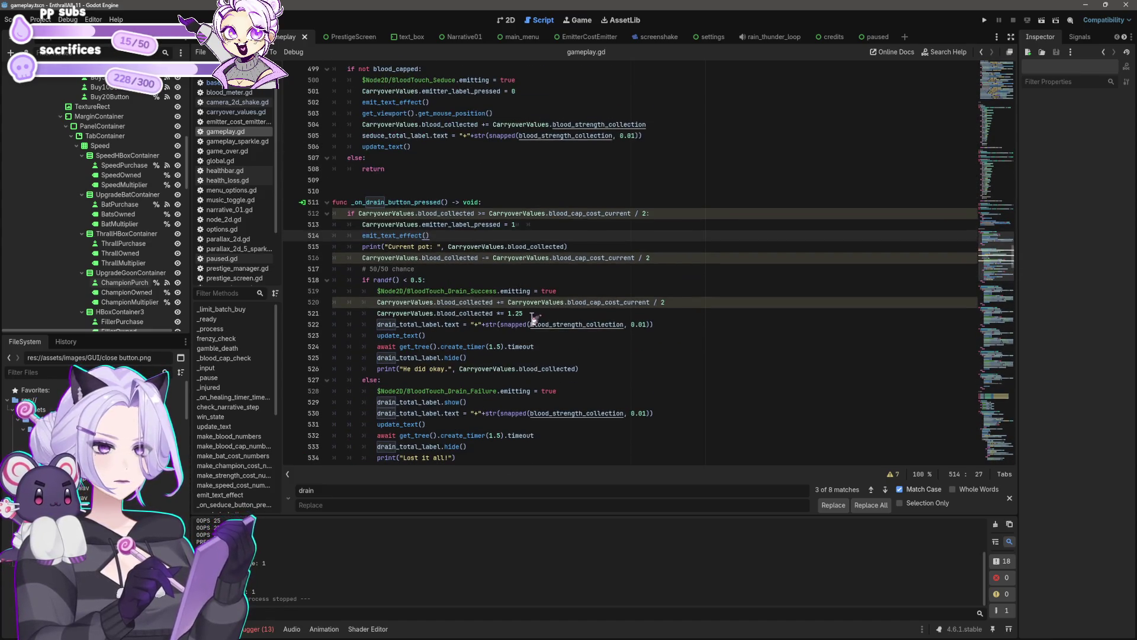
pyautogui.scroll(-2, 533, 319)
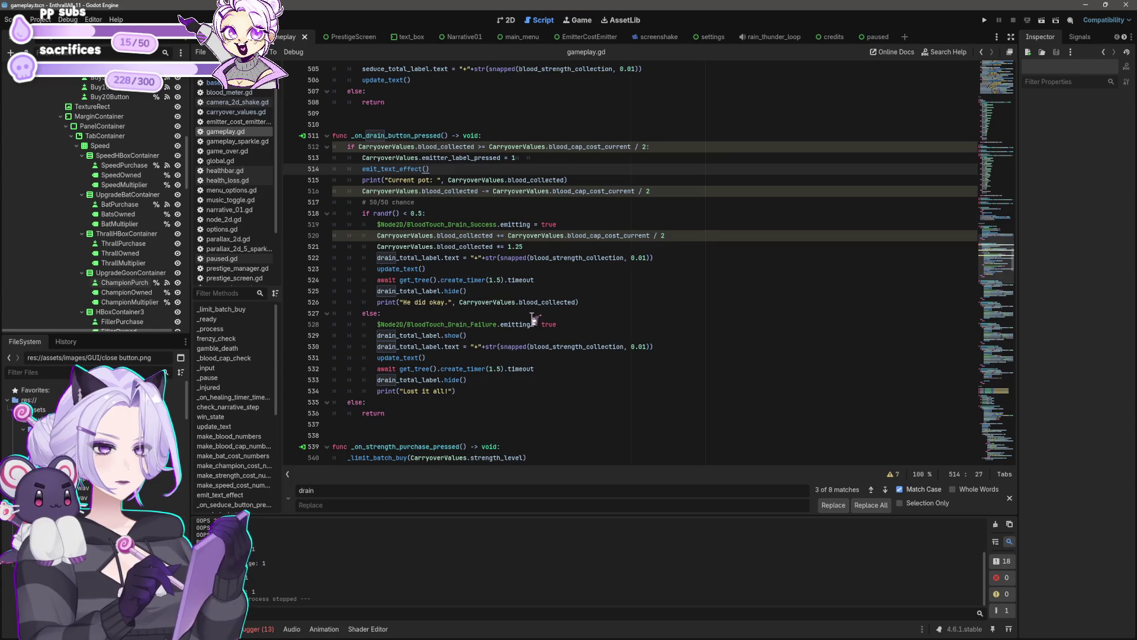
pyautogui.scroll(-1, 533, 312)
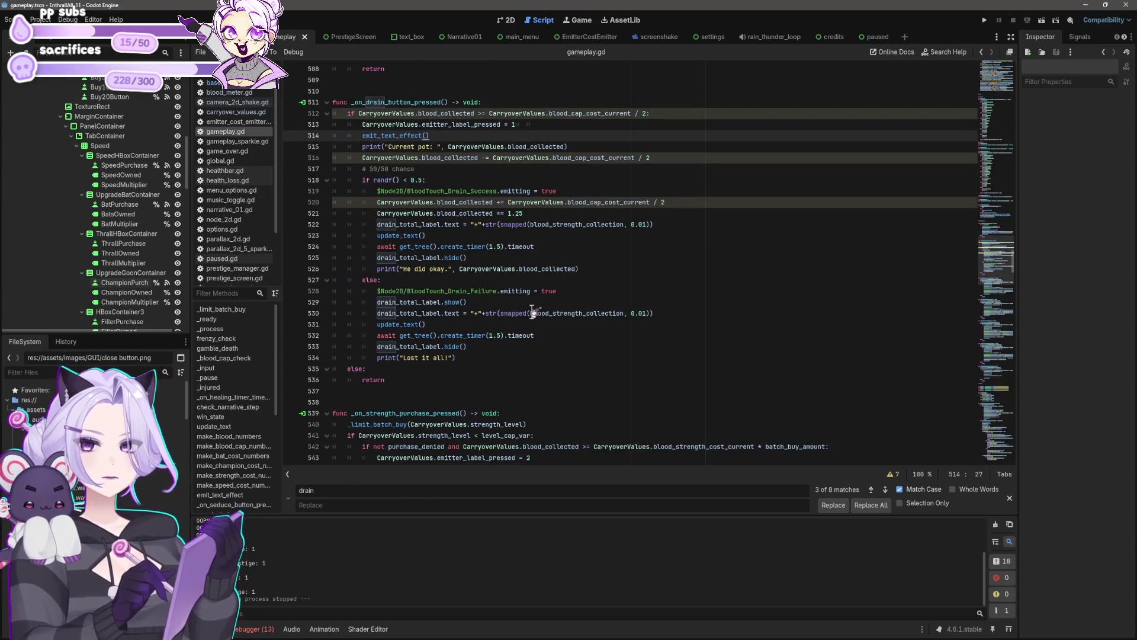
# Change the drain's blood_cap_cost_current divisor from / 2 to / 4, then save and run the project
pyautogui.click(483, 114)
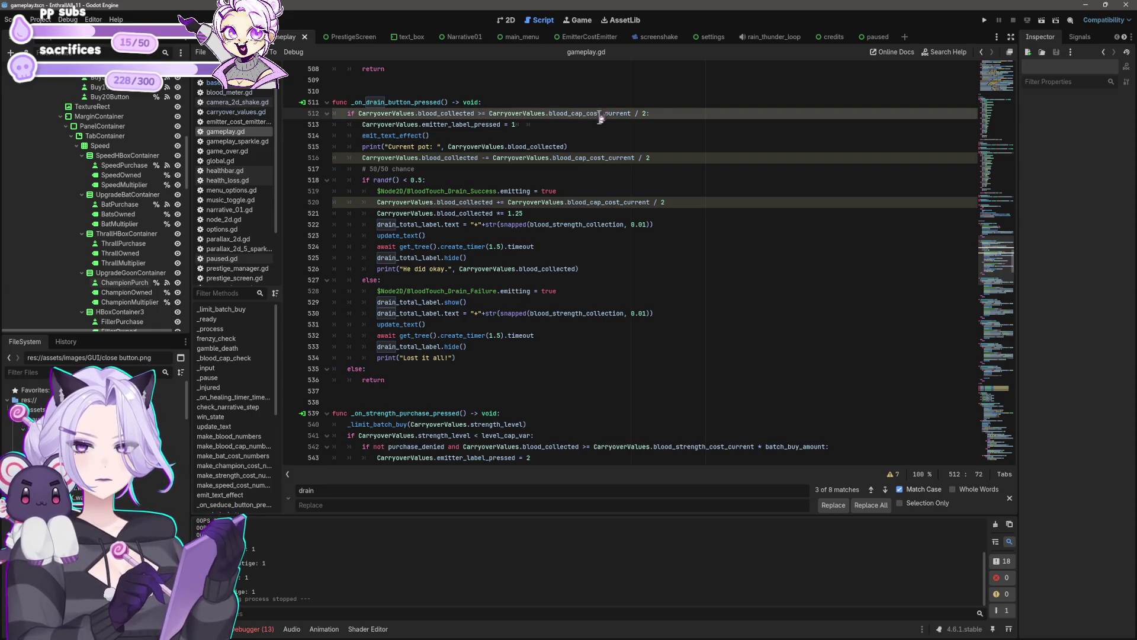
pyautogui.scroll(2, 573, 185)
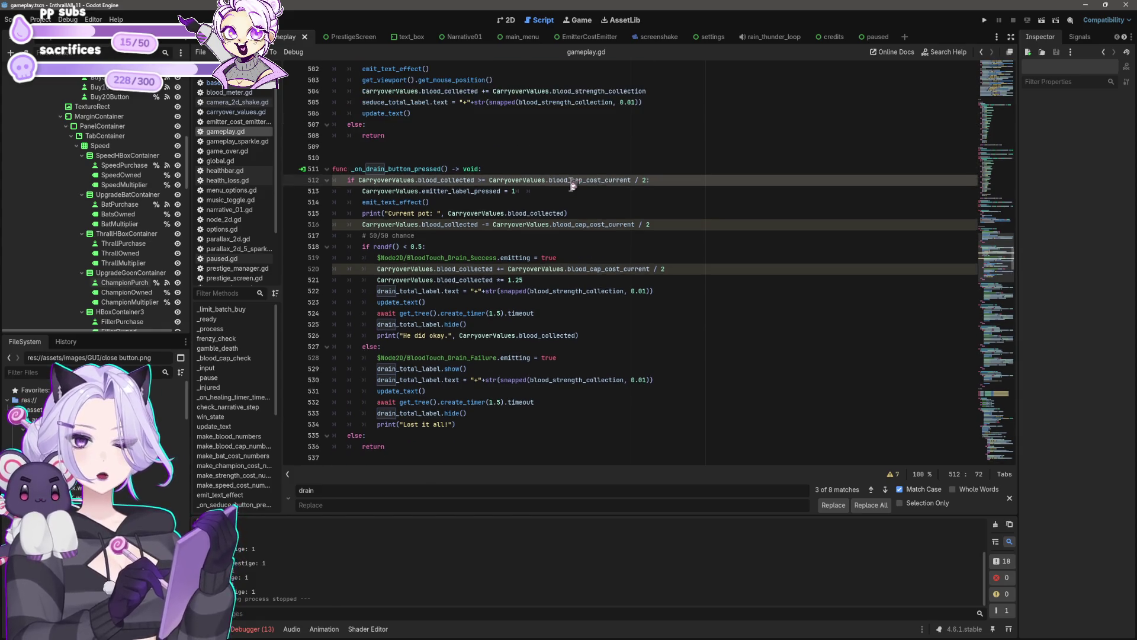
pyautogui.click(647, 180)
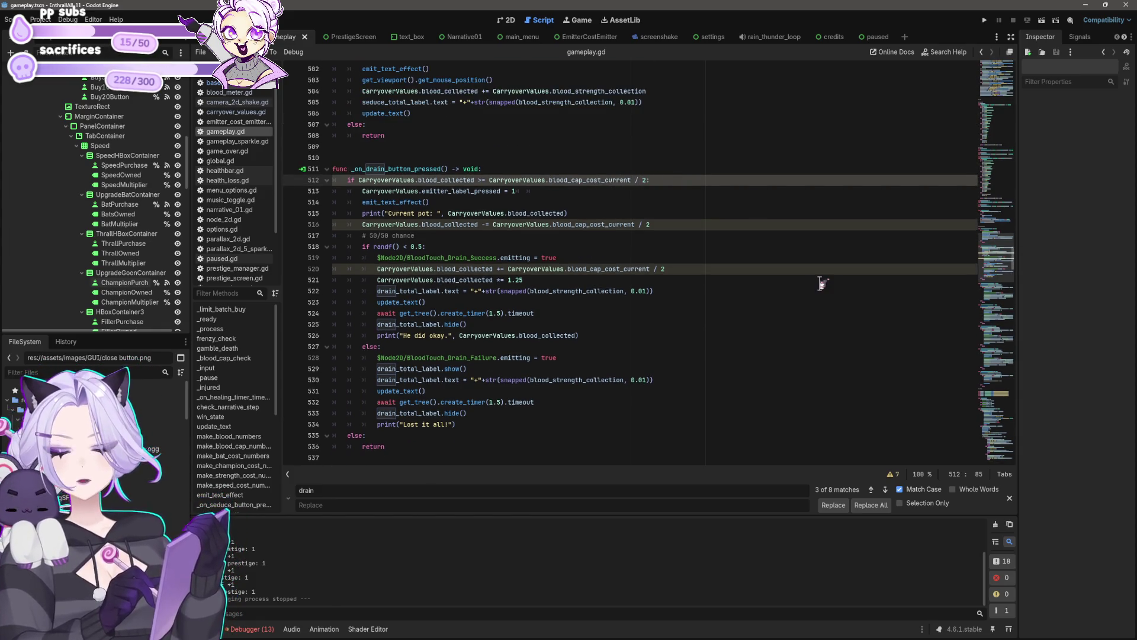
pyautogui.write('4')
pyautogui.press('Down')
pyautogui.press('Down')
pyautogui.press('Down')
pyautogui.press('BackSpace')
pyautogui.write('4')
pyautogui.press('Down')
pyautogui.press('Down')
pyautogui.press('Down')
pyautogui.press('Down')
pyautogui.press('End')
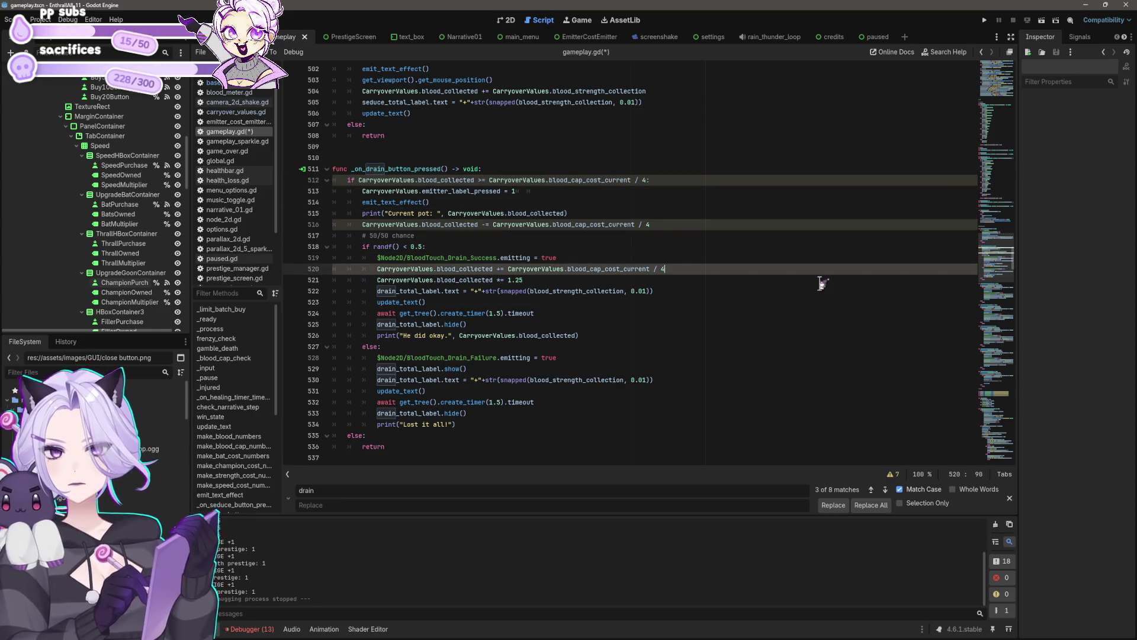
pyautogui.click(984, 20)
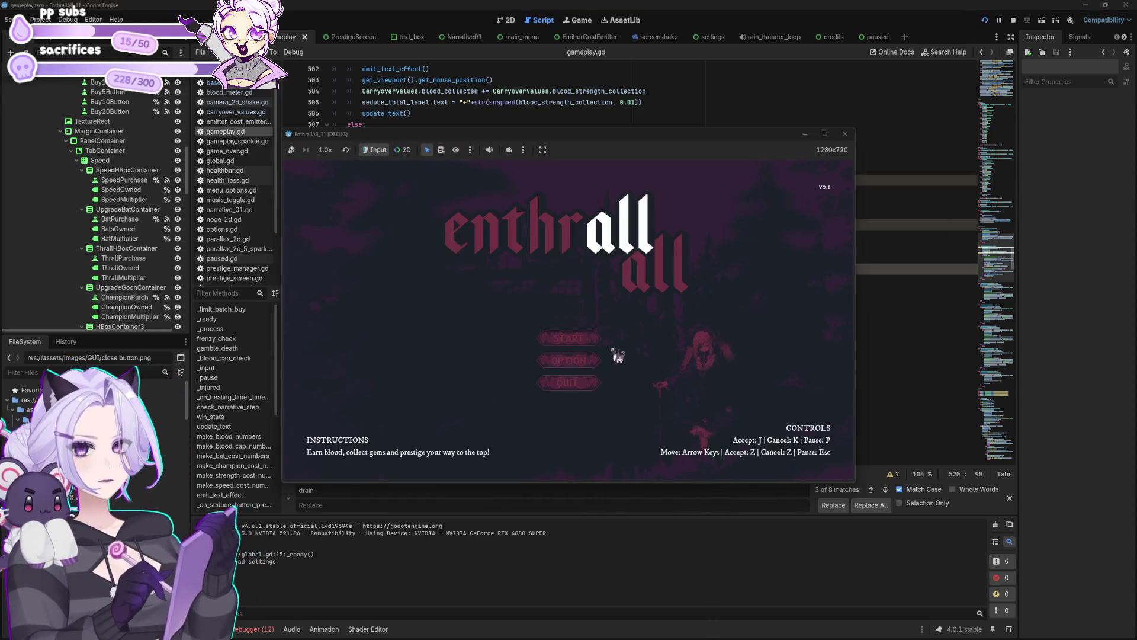
# Start a new night from the title menu and seduce the victim repeatedly to gather blood
pyautogui.click(577, 341)
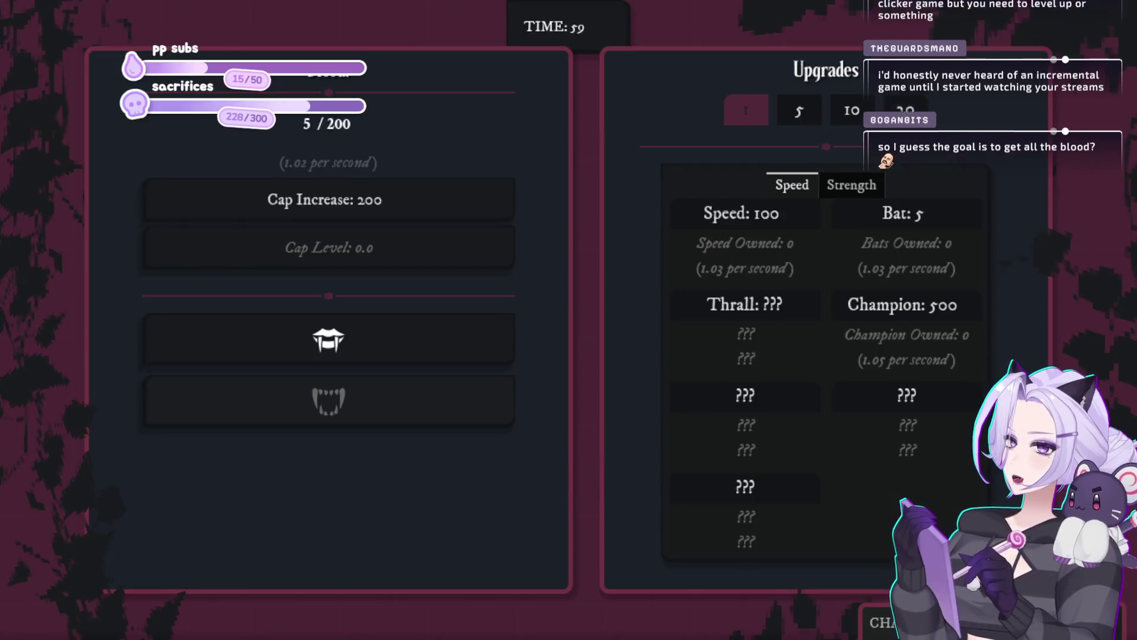
pyautogui.click(468, 334)
pyautogui.click(415, 339)
pyautogui.click(408, 339)
pyautogui.click(403, 339)
pyautogui.click(414, 343)
pyautogui.click(422, 344)
pyautogui.click(426, 345)
pyautogui.click(426, 345)
pyautogui.click(426, 345)
pyautogui.click(425, 346)
pyautogui.click(425, 346)
pyautogui.click(426, 346)
pyautogui.click(426, 346)
pyautogui.click(426, 347)
pyautogui.click(427, 346)
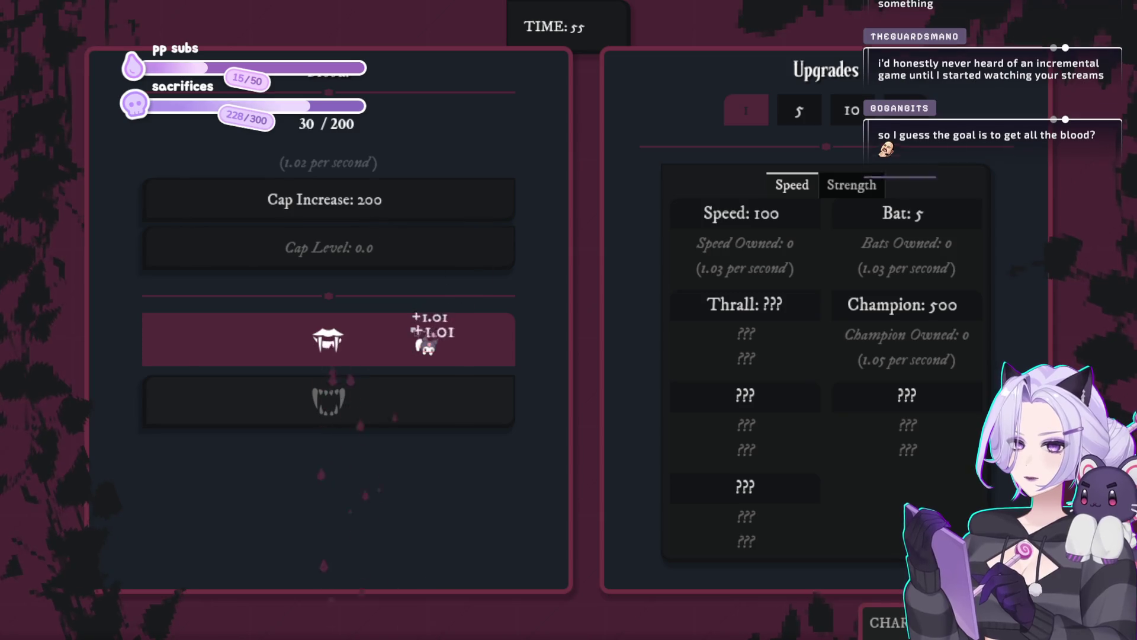
pyautogui.click(426, 347)
pyautogui.click(426, 348)
pyautogui.click(425, 348)
pyautogui.click(424, 349)
pyautogui.click(424, 349)
pyautogui.click(424, 350)
pyautogui.click(423, 352)
pyautogui.click(424, 352)
pyautogui.click(423, 352)
pyautogui.click(422, 349)
pyautogui.click(421, 347)
pyautogui.click(419, 344)
pyautogui.click(419, 343)
pyautogui.click(418, 341)
pyautogui.click(417, 341)
pyautogui.click(417, 341)
pyautogui.click(418, 341)
pyautogui.click(418, 342)
pyautogui.click(418, 342)
pyautogui.click(417, 342)
pyautogui.click(419, 342)
pyautogui.click(418, 343)
pyautogui.click(418, 342)
pyautogui.click(419, 342)
pyautogui.click(419, 342)
pyautogui.click(418, 343)
pyautogui.click(418, 343)
pyautogui.click(418, 343)
pyautogui.click(415, 341)
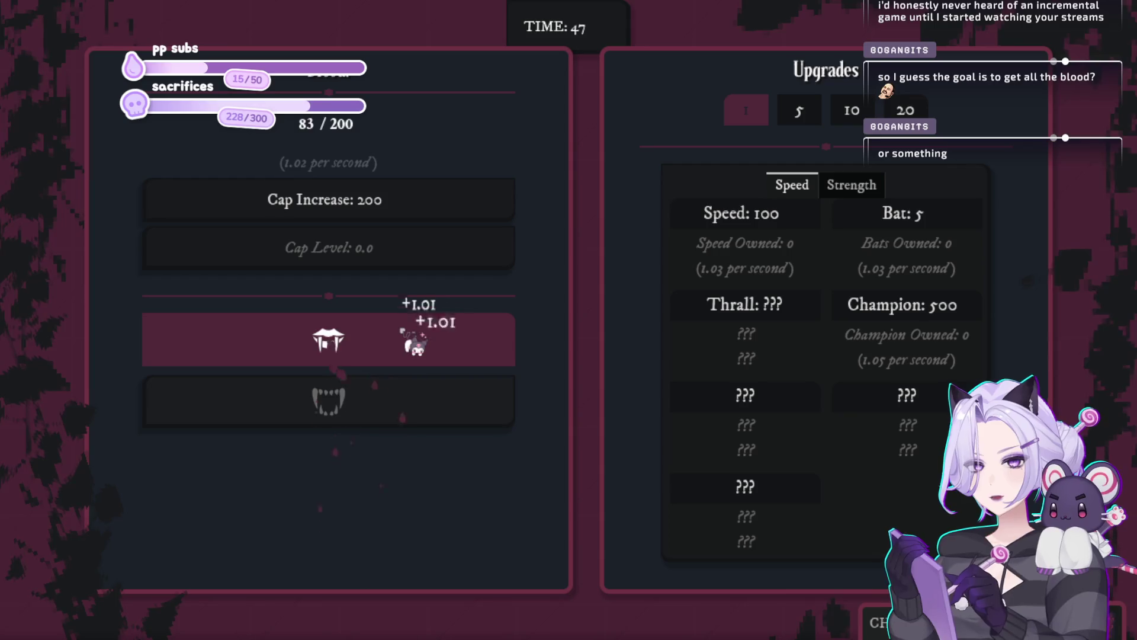
pyautogui.click(439, 332)
# Spend the gathered blood on a first batch of Bats
pyautogui.click(960, 216)
pyautogui.click(958, 220)
pyautogui.click(959, 221)
pyautogui.click(957, 222)
pyautogui.click(956, 221)
pyautogui.click(954, 221)
pyautogui.click(954, 221)
pyautogui.click(953, 221)
pyautogui.click(953, 221)
pyautogui.click(954, 221)
pyautogui.click(957, 221)
pyautogui.click(958, 221)
# Gather more blood from the victim and buy several more Bats
pyautogui.click(335, 361)
pyautogui.click(335, 361)
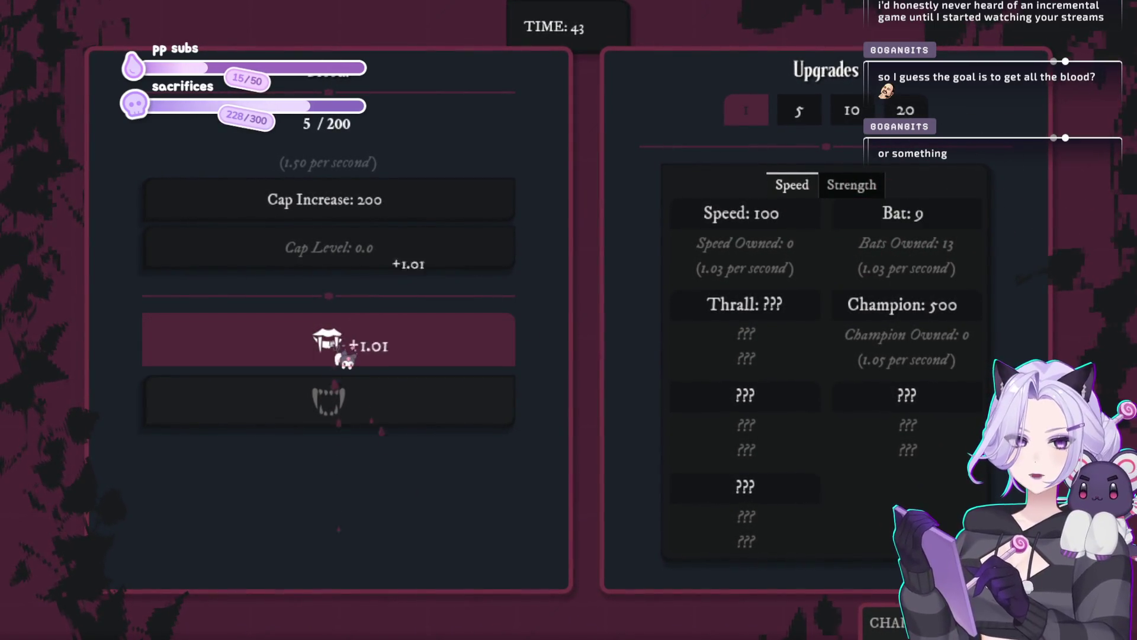
pyautogui.click(332, 350)
pyautogui.click(330, 343)
pyautogui.click(330, 341)
pyautogui.click(330, 337)
pyautogui.click(341, 349)
pyautogui.click(350, 357)
pyautogui.click(352, 358)
pyautogui.click(352, 358)
pyautogui.click(353, 358)
pyautogui.click(352, 358)
pyautogui.click(353, 359)
pyautogui.click(353, 359)
pyautogui.click(354, 360)
pyautogui.click(355, 360)
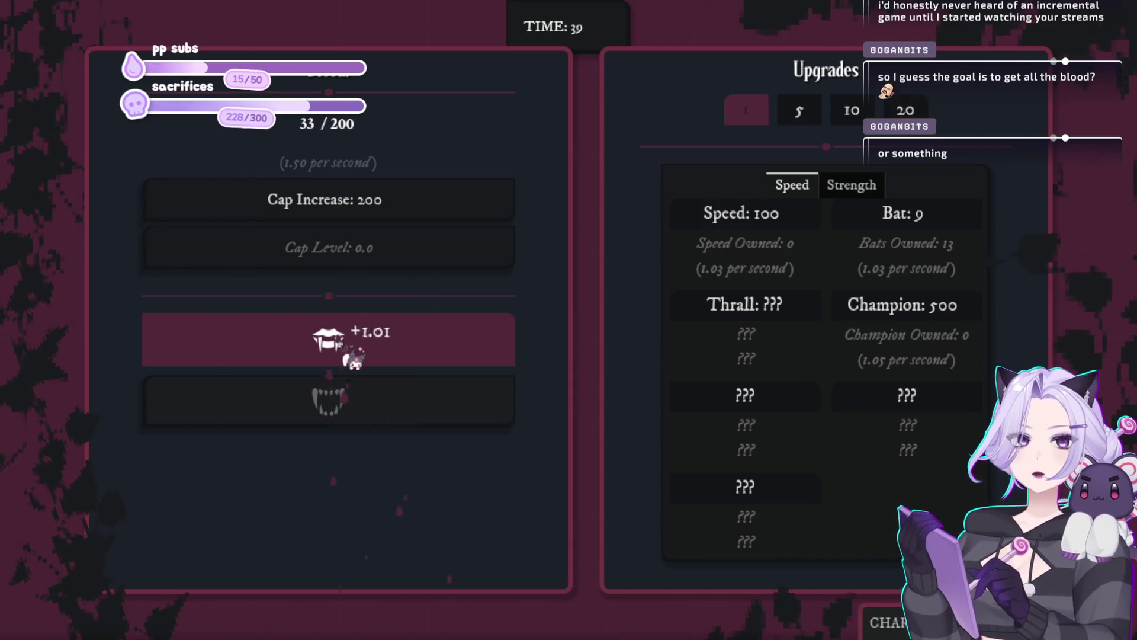
pyautogui.click(350, 354)
pyautogui.click(350, 354)
pyautogui.click(350, 355)
pyautogui.click(957, 221)
pyautogui.click(956, 220)
pyautogui.click(955, 221)
pyautogui.click(955, 221)
# Gather more blood and buy the remaining Bats up to the 20 cap
pyautogui.click(362, 348)
pyautogui.click(363, 348)
pyautogui.click(365, 353)
pyautogui.click(366, 356)
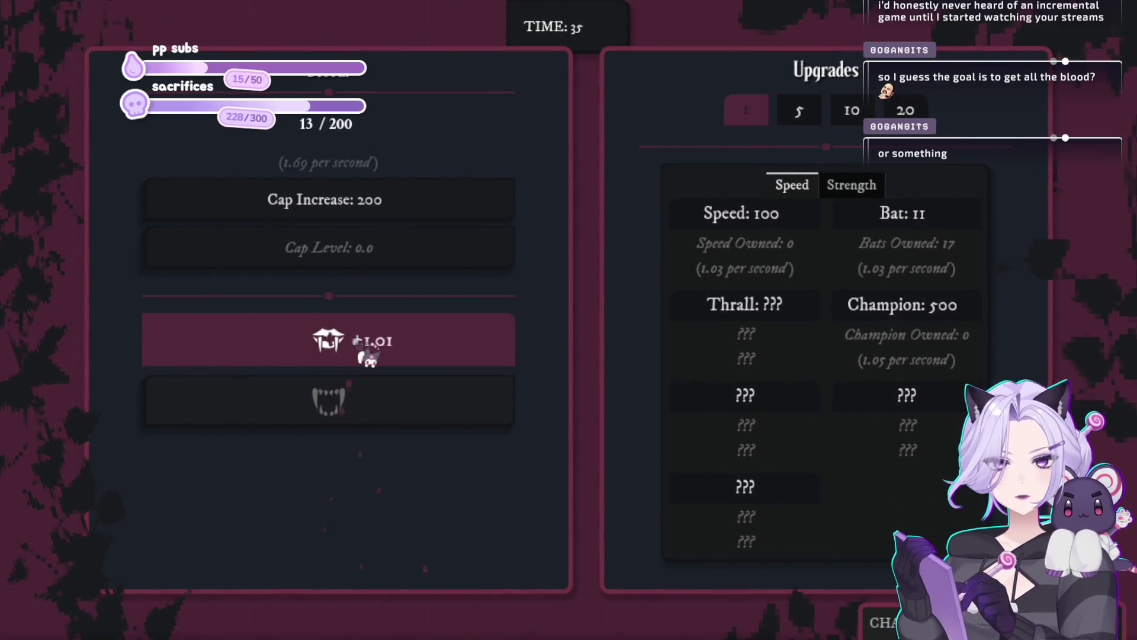
pyautogui.click(369, 359)
pyautogui.click(368, 361)
pyautogui.click(370, 359)
pyautogui.click(371, 358)
pyautogui.click(371, 356)
pyautogui.click(370, 355)
pyautogui.click(375, 355)
pyautogui.click(381, 352)
pyautogui.click(391, 353)
pyautogui.click(396, 353)
pyautogui.click(399, 353)
pyautogui.click(400, 353)
pyautogui.click(402, 352)
pyautogui.click(403, 352)
pyautogui.click(405, 351)
pyautogui.click(406, 351)
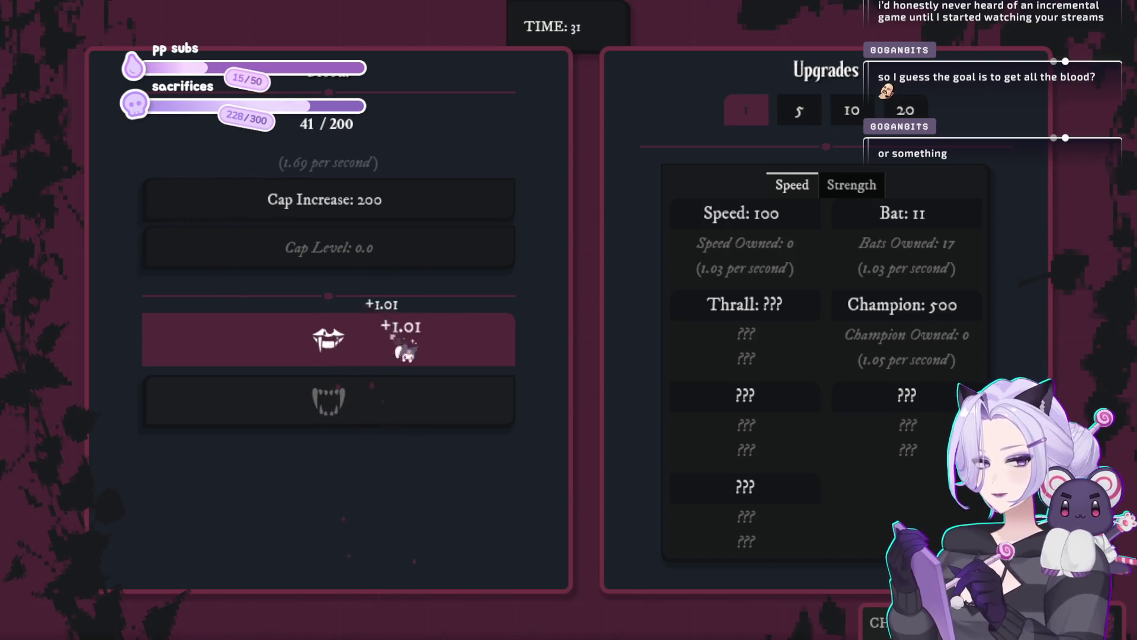
pyautogui.click(931, 217)
pyautogui.click(929, 223)
pyautogui.click(929, 224)
pyautogui.click(506, 371)
# Collect enough blood for a Speed upgrade and buy one Speed upgrade
pyautogui.click(509, 374)
pyautogui.click(497, 362)
pyautogui.click(495, 363)
pyautogui.click(495, 364)
pyautogui.click(494, 365)
pyautogui.click(491, 361)
pyautogui.click(490, 358)
pyautogui.click(494, 354)
pyautogui.click(499, 351)
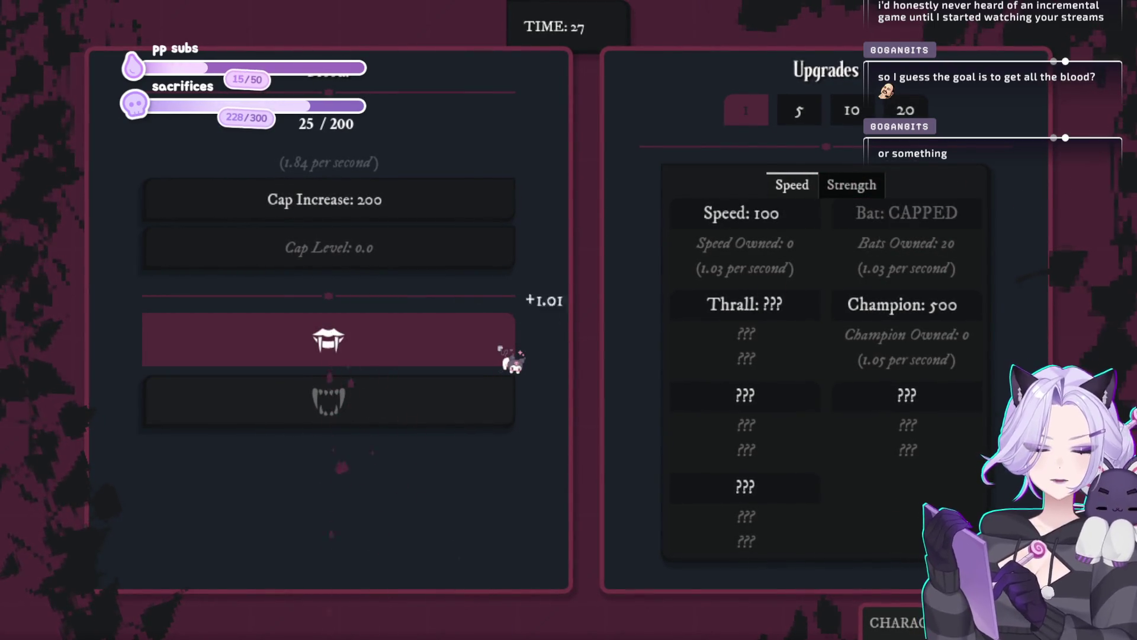
pyautogui.click(501, 349)
pyautogui.click(500, 350)
pyautogui.click(502, 350)
pyautogui.click(501, 350)
pyautogui.click(502, 350)
pyautogui.click(501, 350)
pyautogui.click(502, 350)
pyautogui.click(502, 350)
pyautogui.click(502, 351)
pyautogui.click(502, 351)
pyautogui.click(503, 351)
pyautogui.click(503, 350)
pyautogui.click(503, 351)
pyautogui.click(503, 351)
pyautogui.click(503, 351)
pyautogui.click(504, 351)
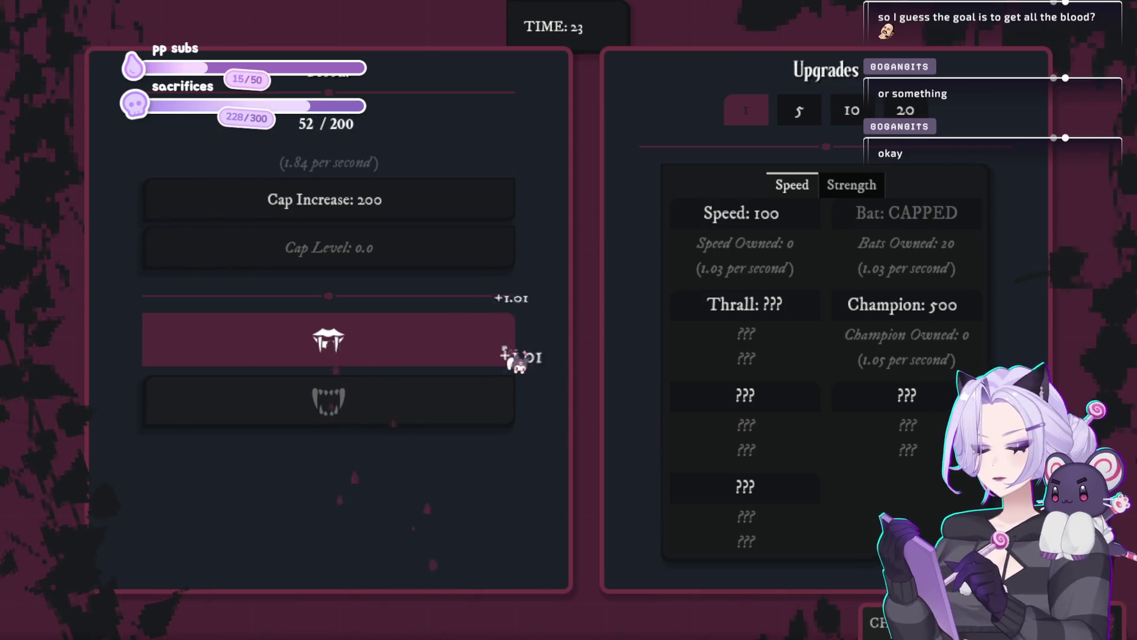
pyautogui.click(504, 352)
pyautogui.click(504, 351)
pyautogui.click(504, 350)
pyautogui.click(504, 351)
pyautogui.click(504, 350)
pyautogui.click(504, 350)
pyautogui.click(504, 350)
pyautogui.click(504, 350)
pyautogui.click(504, 349)
pyautogui.click(504, 348)
pyautogui.click(505, 348)
pyautogui.click(505, 346)
pyautogui.click(506, 346)
pyautogui.click(505, 345)
pyautogui.click(506, 344)
pyautogui.click(506, 342)
pyautogui.click(506, 342)
pyautogui.click(505, 343)
pyautogui.click(506, 343)
pyautogui.click(506, 343)
pyautogui.click(506, 342)
pyautogui.click(506, 342)
pyautogui.click(506, 343)
pyautogui.click(506, 343)
pyautogui.click(506, 343)
pyautogui.click(506, 343)
pyautogui.click(507, 342)
pyautogui.click(506, 342)
pyautogui.click(507, 341)
pyautogui.click(507, 341)
pyautogui.click(508, 340)
pyautogui.click(508, 339)
pyautogui.click(520, 349)
pyautogui.click(519, 349)
pyautogui.click(517, 348)
pyautogui.click(515, 348)
pyautogui.click(513, 348)
pyautogui.click(511, 347)
pyautogui.click(510, 347)
pyautogui.click(508, 347)
pyautogui.click(806, 222)
# Keep collecting blood and try draining until night ends with 3.08K total blood, 0.0 gems
pyautogui.click(363, 347)
pyautogui.click(363, 346)
pyautogui.click(362, 349)
pyautogui.click(363, 350)
pyautogui.click(363, 353)
pyautogui.click(362, 352)
pyautogui.click(363, 350)
pyautogui.click(363, 348)
pyautogui.click(363, 348)
pyautogui.click(363, 348)
pyautogui.click(364, 348)
pyautogui.click(365, 346)
pyautogui.click(366, 343)
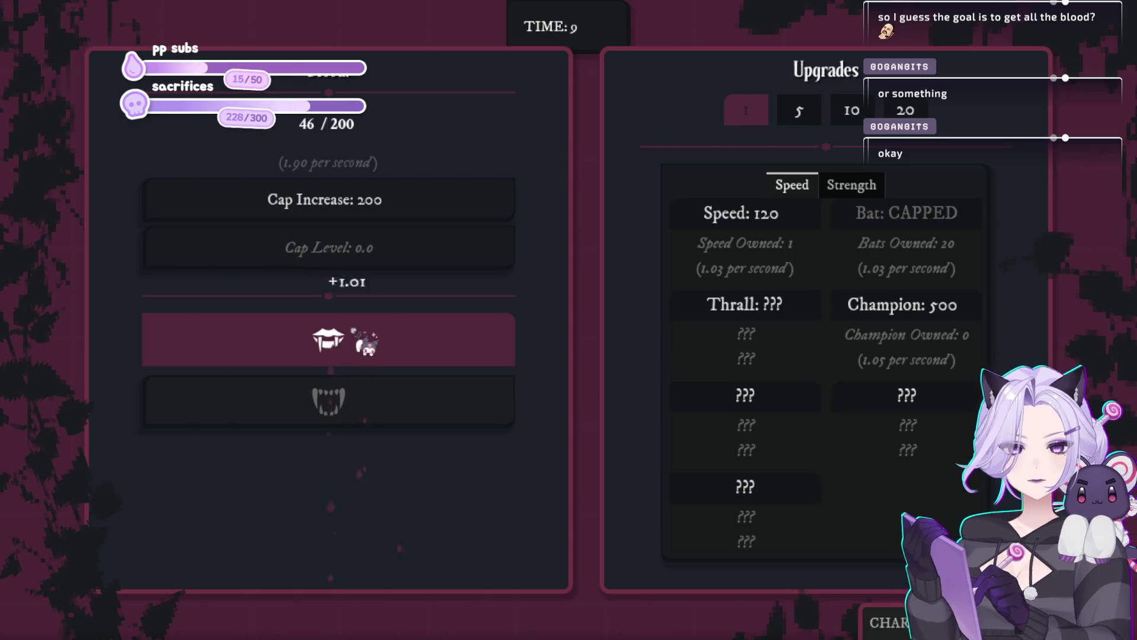
pyautogui.click(366, 343)
pyautogui.click(365, 343)
pyautogui.click(366, 343)
pyautogui.click(366, 343)
pyautogui.click(366, 344)
pyautogui.click(365, 344)
pyautogui.click(366, 343)
pyautogui.click(365, 343)
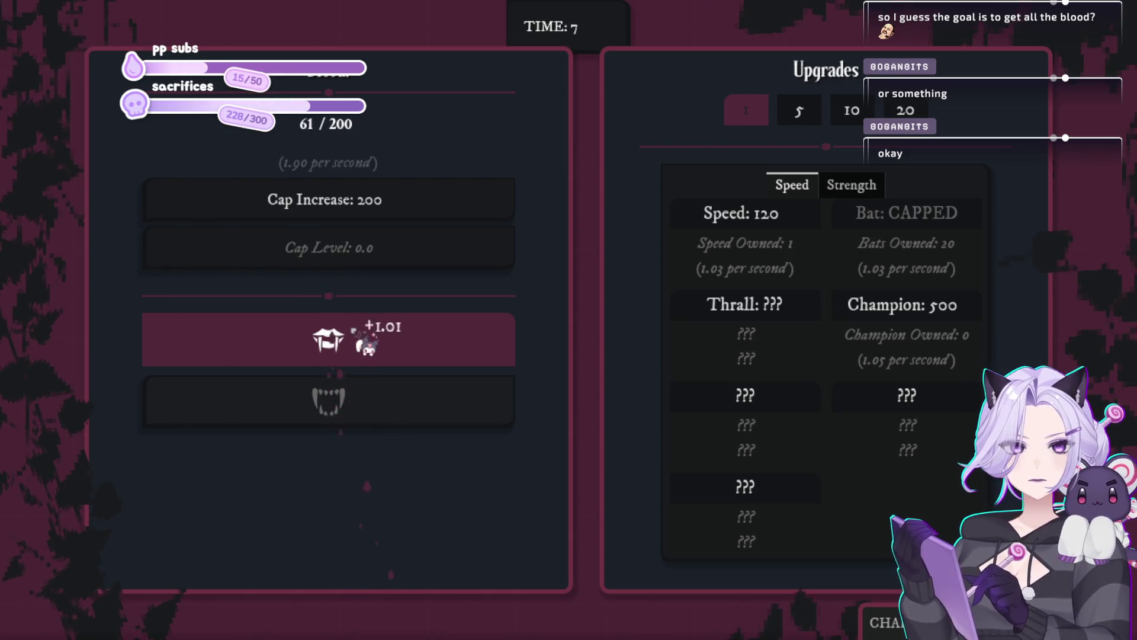
pyautogui.click(366, 344)
pyautogui.click(366, 343)
pyautogui.click(366, 344)
pyautogui.click(365, 343)
pyautogui.click(365, 343)
pyautogui.click(365, 344)
pyautogui.click(365, 343)
pyautogui.click(365, 343)
pyautogui.click(365, 344)
pyautogui.click(366, 344)
pyautogui.click(365, 344)
pyautogui.click(365, 344)
pyautogui.click(366, 343)
pyautogui.click(365, 344)
pyautogui.click(365, 343)
pyautogui.click(365, 343)
pyautogui.click(365, 344)
pyautogui.click(366, 344)
pyautogui.click(365, 344)
pyautogui.click(366, 344)
pyautogui.click(365, 343)
pyautogui.click(365, 344)
pyautogui.click(365, 343)
pyautogui.click(365, 342)
pyautogui.click(366, 343)
pyautogui.click(365, 342)
pyautogui.click(366, 343)
pyautogui.click(347, 412)
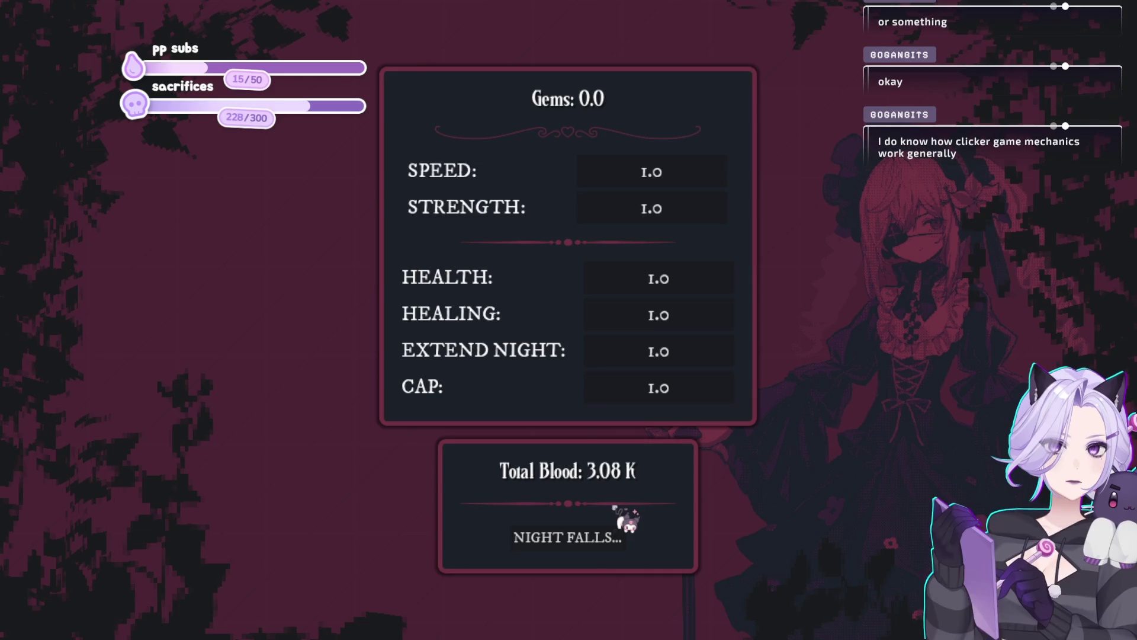
# Start the next night and repeatedly click the victim to collect blood
pyautogui.click(615, 510)
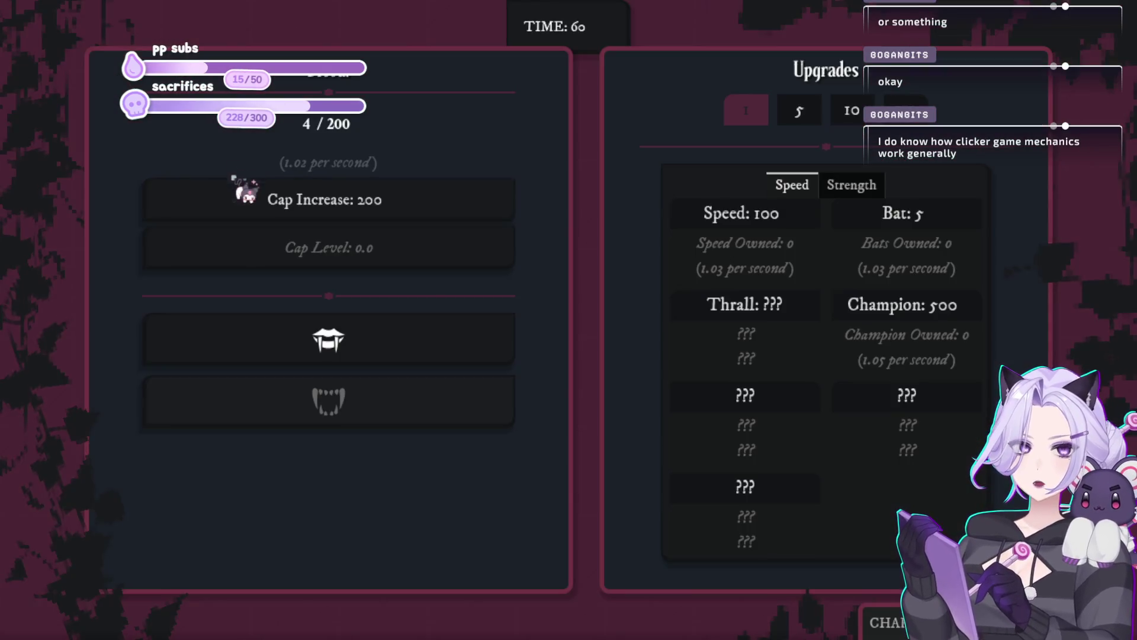
pyautogui.click(431, 344)
pyautogui.click(430, 344)
pyautogui.click(433, 345)
pyautogui.click(435, 347)
pyautogui.click(437, 348)
pyautogui.click(435, 347)
pyautogui.click(434, 347)
pyautogui.click(433, 347)
pyautogui.click(432, 347)
pyautogui.click(433, 348)
pyautogui.click(432, 348)
pyautogui.click(432, 347)
pyautogui.click(432, 346)
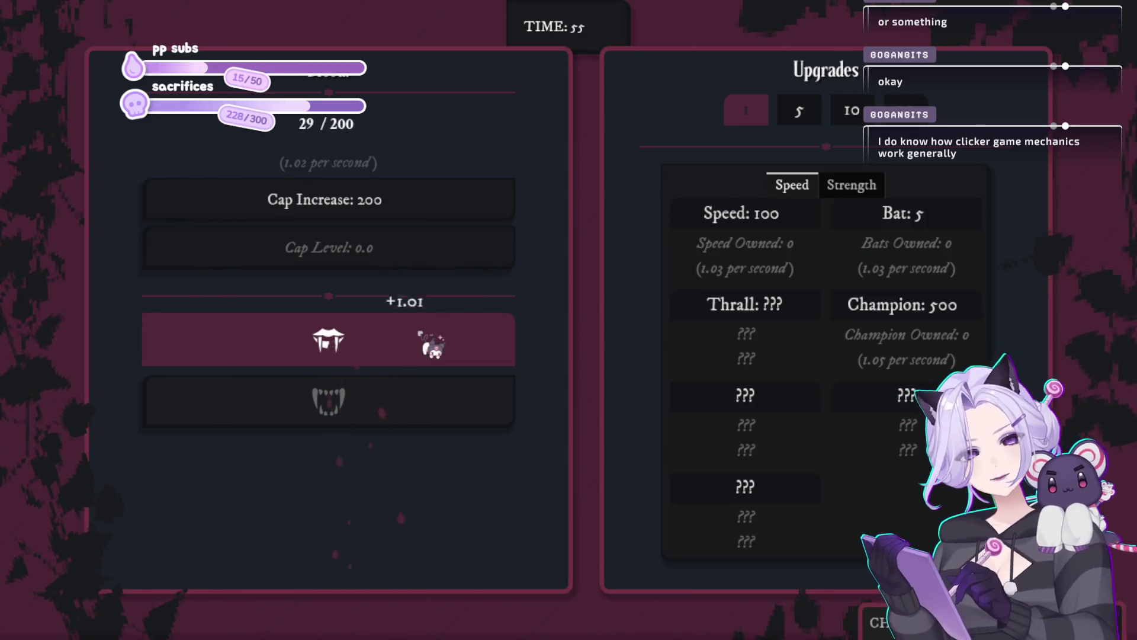
pyautogui.click(431, 343)
pyautogui.click(431, 341)
pyautogui.click(432, 339)
pyautogui.click(432, 338)
pyautogui.click(432, 337)
pyautogui.click(432, 337)
pyautogui.click(432, 337)
pyautogui.click(431, 336)
pyautogui.click(432, 336)
pyautogui.click(433, 335)
pyautogui.click(433, 334)
pyautogui.click(434, 332)
pyautogui.click(435, 329)
pyautogui.click(436, 327)
pyautogui.click(436, 325)
pyautogui.click(437, 323)
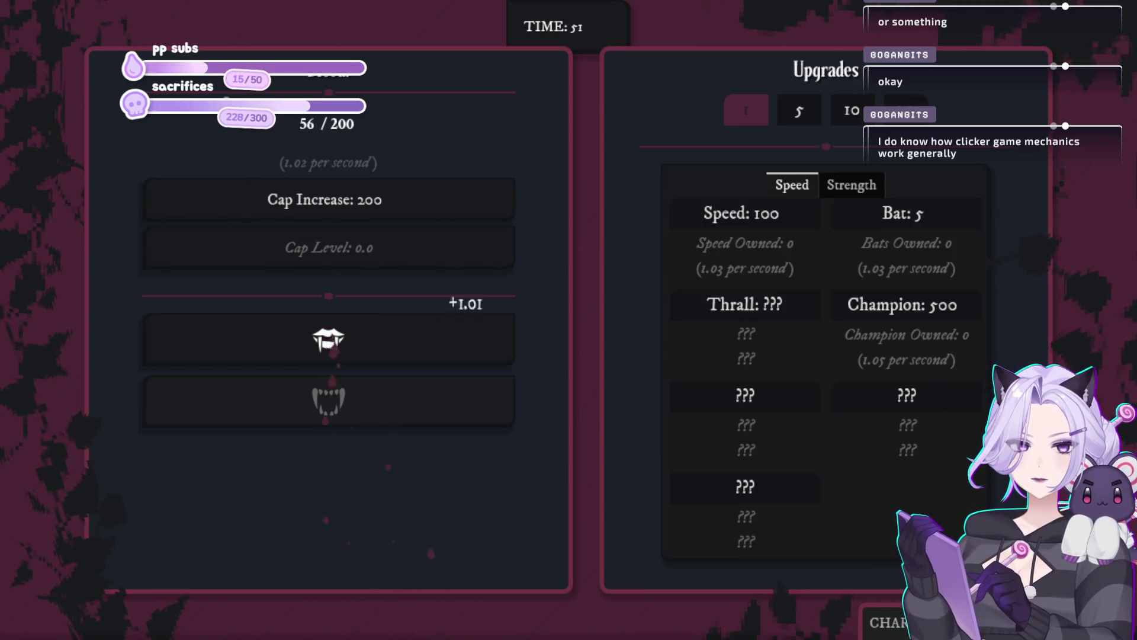
pyautogui.click(455, 363)
pyautogui.click(455, 362)
pyautogui.click(462, 348)
pyautogui.click(462, 349)
pyautogui.click(462, 345)
pyautogui.click(462, 345)
pyautogui.click(463, 343)
pyautogui.click(463, 342)
pyautogui.click(463, 342)
pyautogui.click(463, 341)
pyautogui.click(463, 342)
pyautogui.click(463, 342)
pyautogui.click(463, 341)
pyautogui.click(463, 342)
pyautogui.click(464, 341)
pyautogui.click(464, 341)
pyautogui.click(465, 344)
pyautogui.click(468, 349)
pyautogui.click(468, 350)
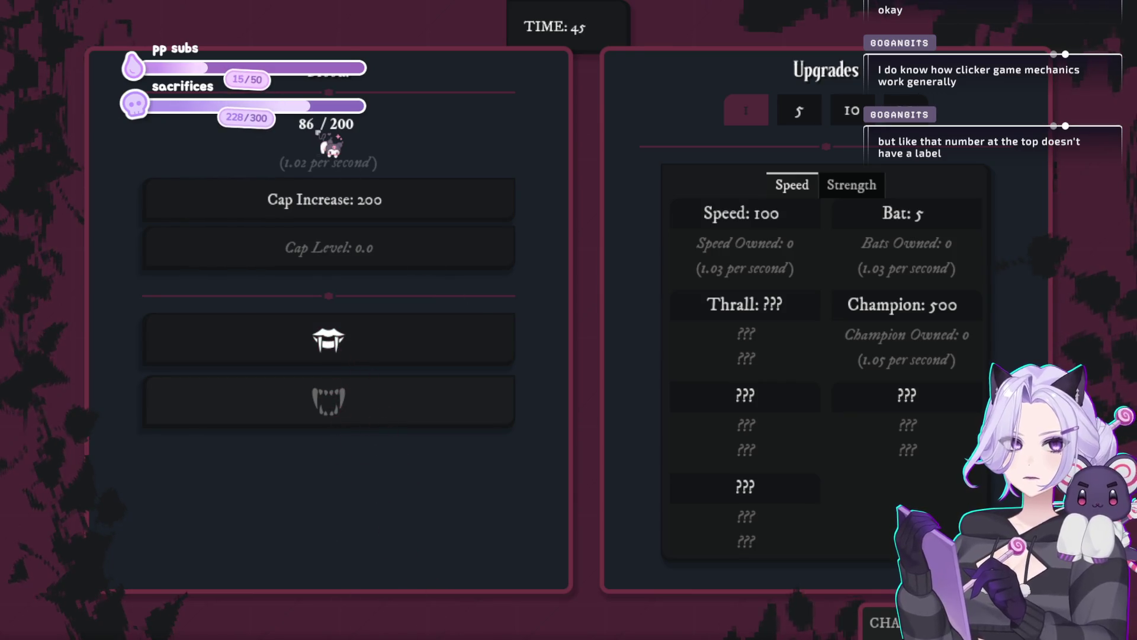
# Keep clicking the victim until blood reaches 163 of the 200 cap, buying no upgrades
pyautogui.click(425, 356)
pyautogui.click(424, 355)
pyautogui.click(424, 355)
pyautogui.click(425, 355)
pyautogui.click(425, 359)
pyautogui.click(426, 359)
pyautogui.click(425, 360)
pyautogui.click(425, 359)
pyautogui.click(424, 359)
pyautogui.click(424, 359)
pyautogui.click(424, 359)
pyautogui.click(425, 359)
pyautogui.click(424, 359)
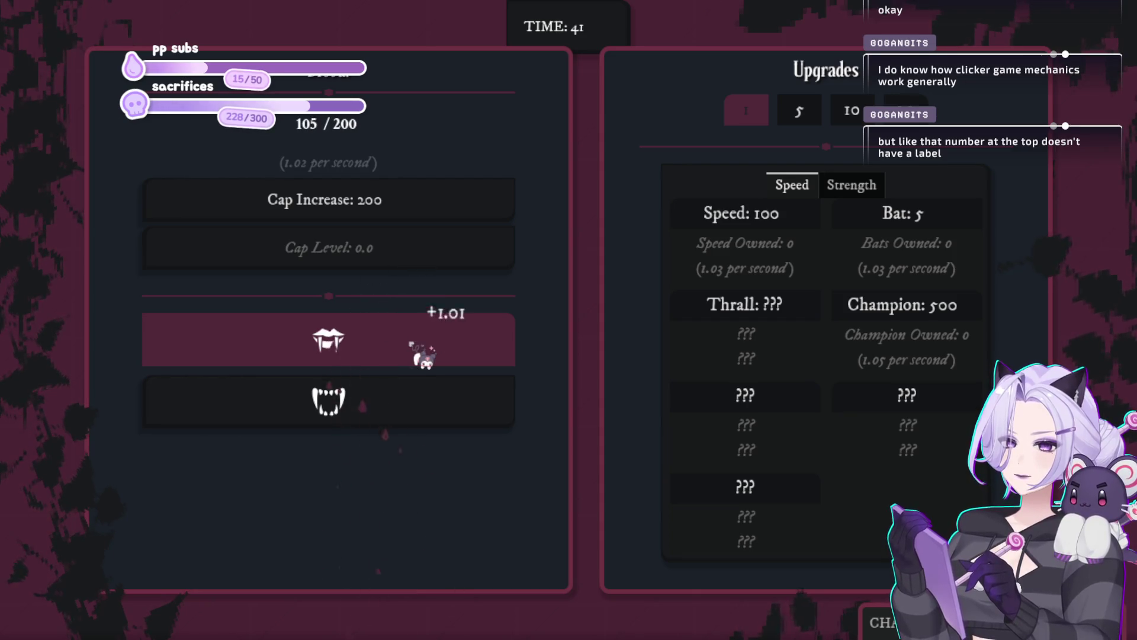
pyautogui.click(425, 360)
pyautogui.click(425, 360)
pyautogui.click(424, 359)
pyautogui.click(424, 359)
pyautogui.click(424, 359)
pyautogui.click(424, 359)
pyautogui.click(424, 358)
pyautogui.click(424, 358)
pyautogui.click(424, 358)
pyautogui.click(424, 358)
pyautogui.click(424, 358)
pyautogui.click(424, 358)
pyautogui.click(424, 358)
pyautogui.click(424, 358)
pyautogui.click(424, 358)
pyautogui.click(424, 358)
pyautogui.click(424, 357)
pyautogui.click(424, 358)
pyautogui.click(424, 358)
pyautogui.click(424, 357)
pyautogui.click(424, 357)
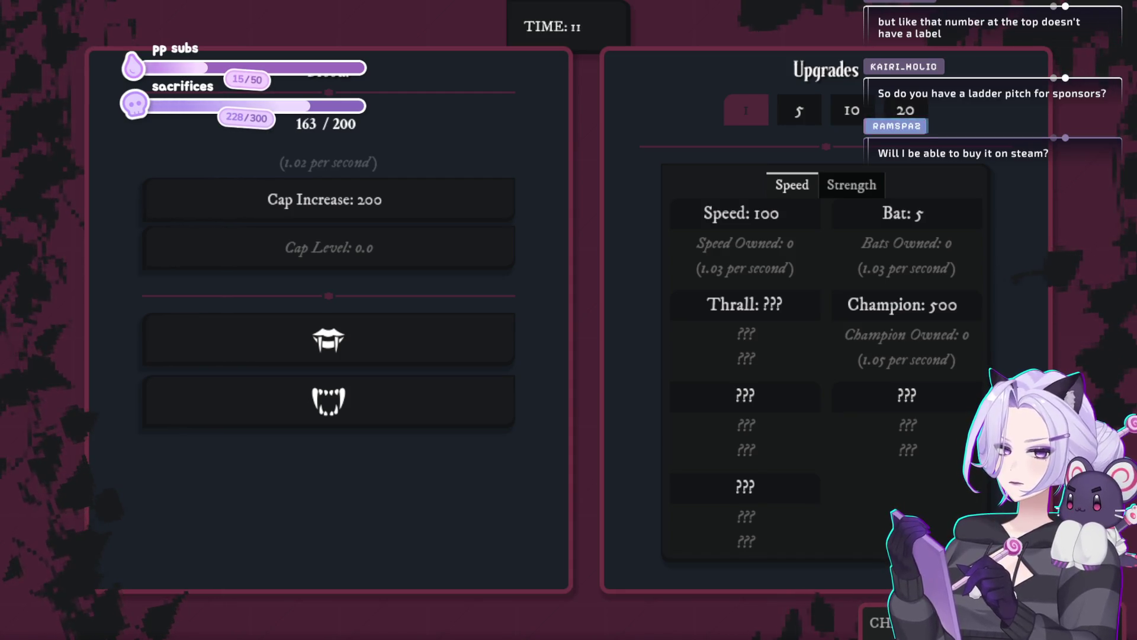
# Collect one last bit of blood, then return to gameplay.gd at the end of line 521
pyautogui.click(456, 354)
pyautogui.click(456, 355)
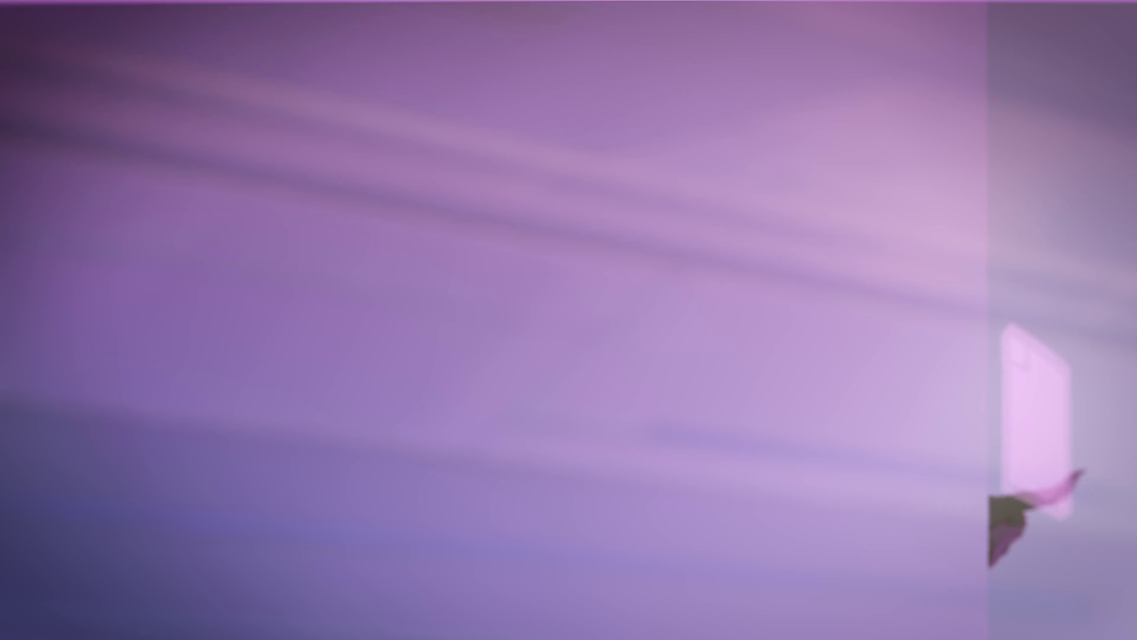
pyautogui.scroll(3, 757, 317)
pyautogui.click(691, 280)
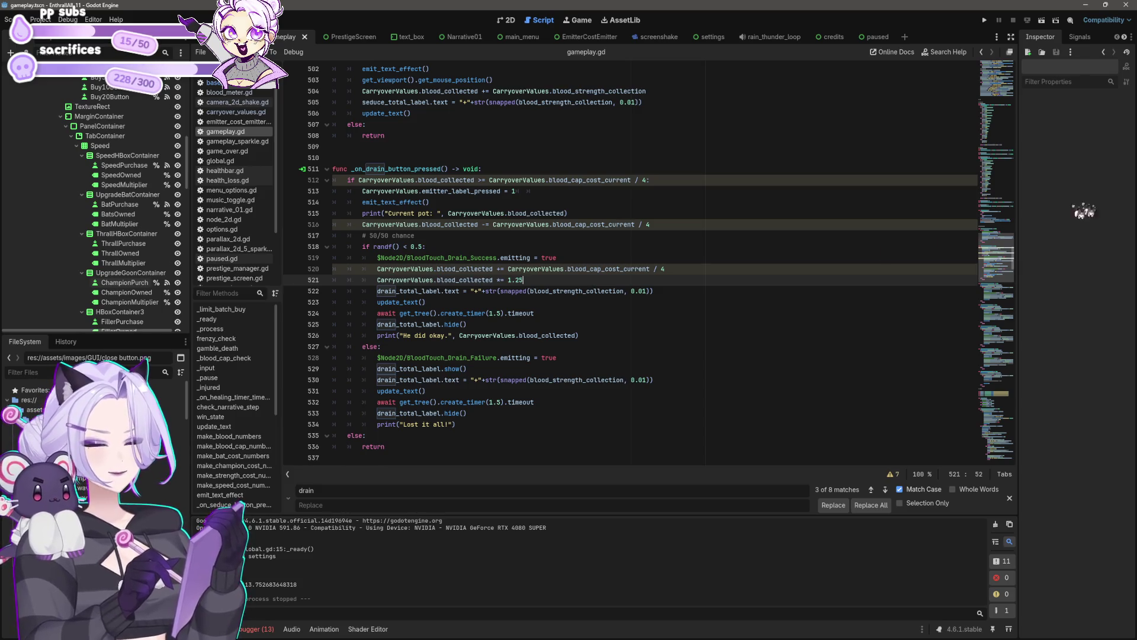
# Review the quarter-cap drain code at lines 523 and 519, then relaunch Enthrall
pyautogui.click(537, 302)
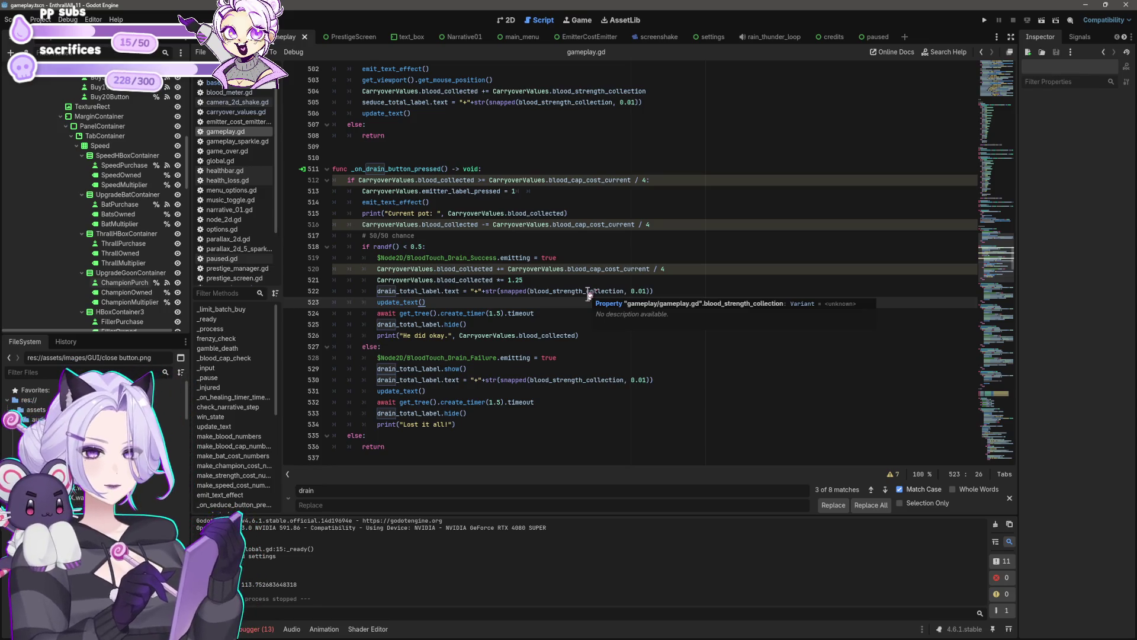
pyautogui.click(514, 258)
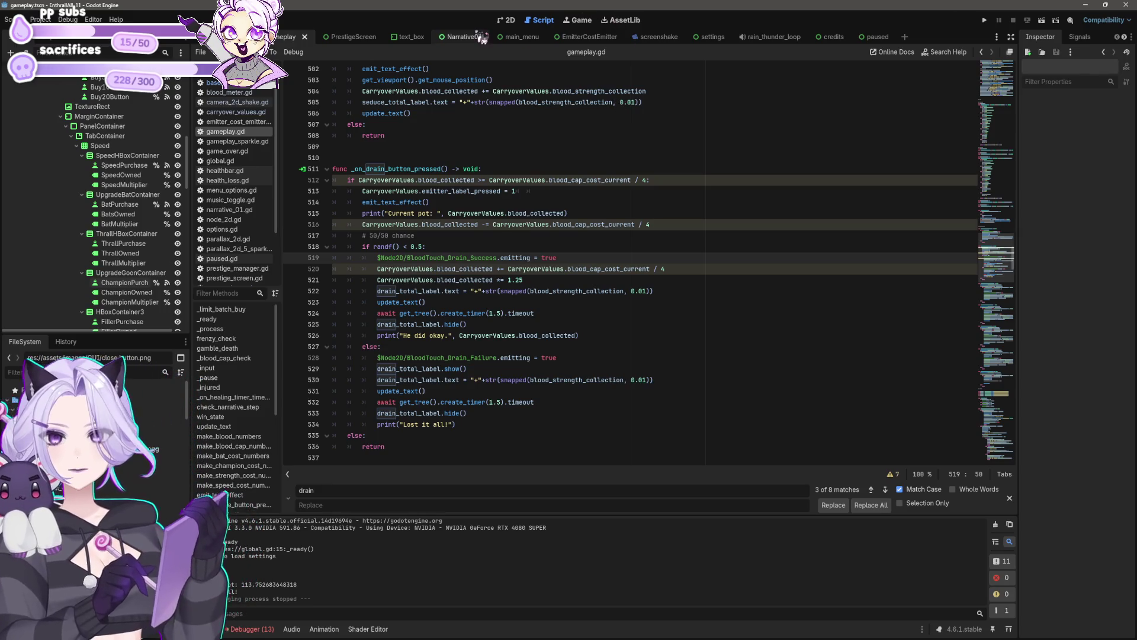
pyautogui.click(985, 20)
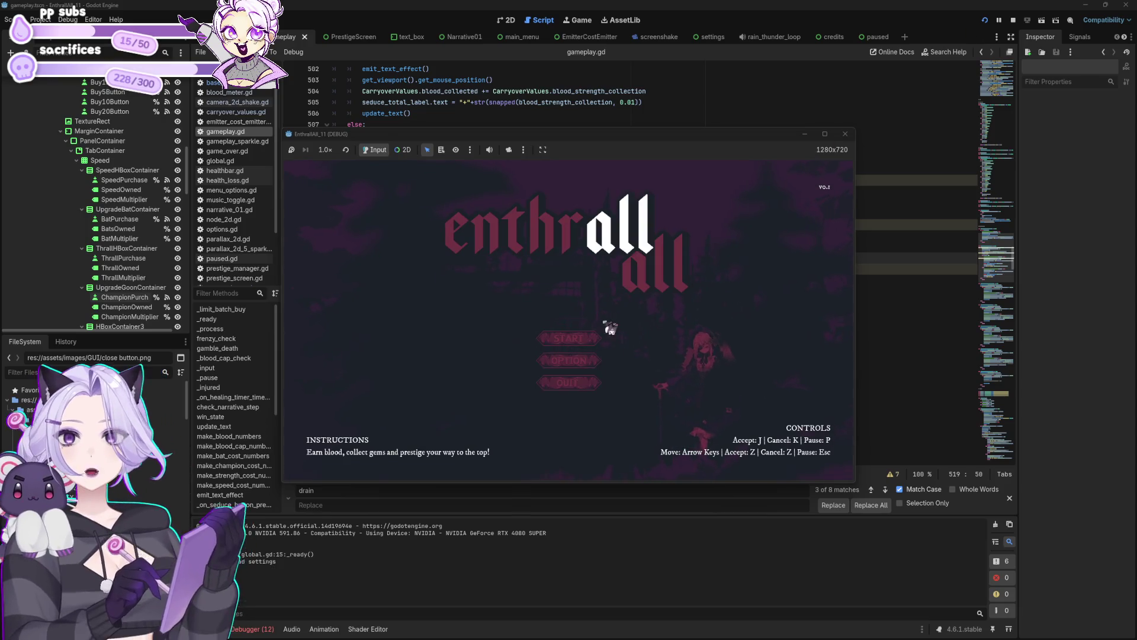
# Start a new game, harvest blood manually, and glance at the character info panel
pyautogui.click(586, 343)
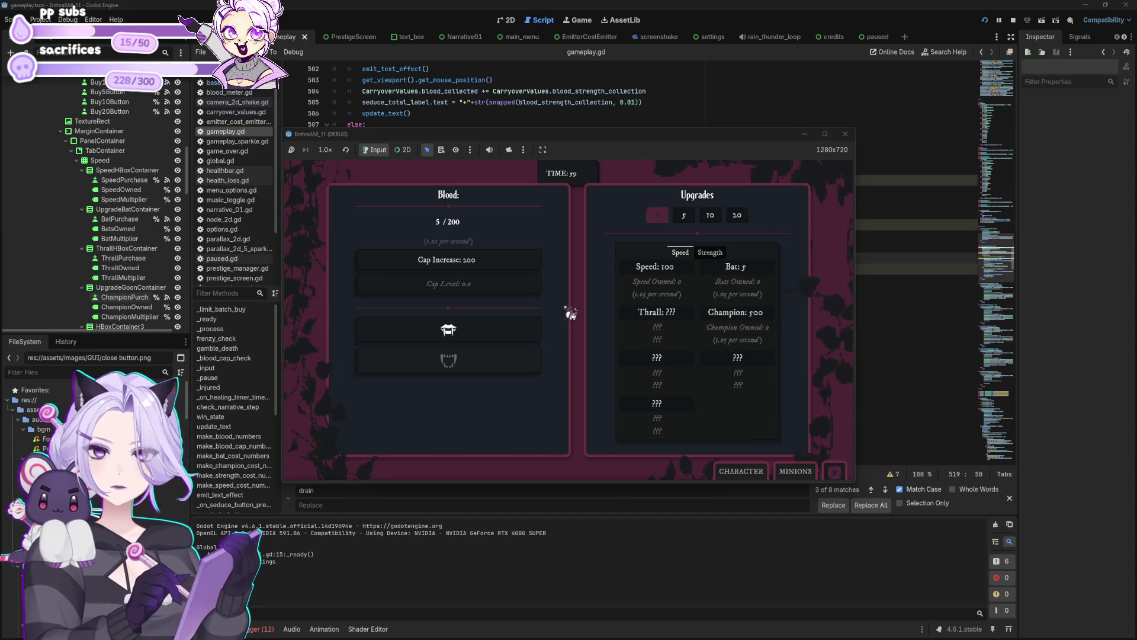
pyautogui.click(471, 331)
pyautogui.click(471, 331)
pyautogui.click(471, 332)
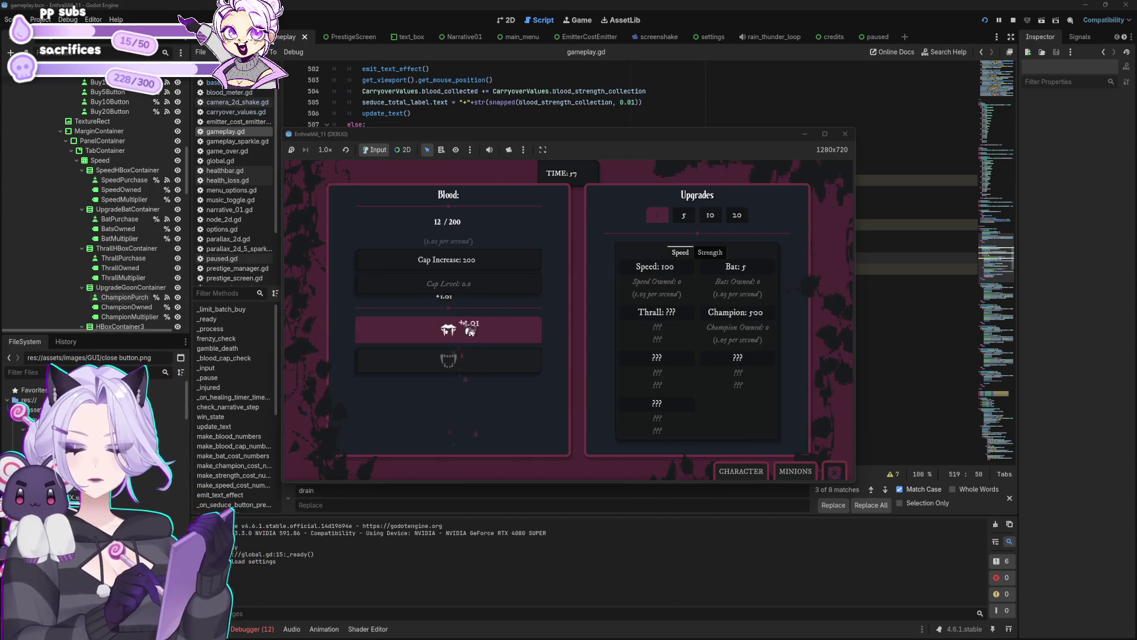
pyautogui.click(471, 331)
pyautogui.click(472, 332)
pyautogui.click(472, 332)
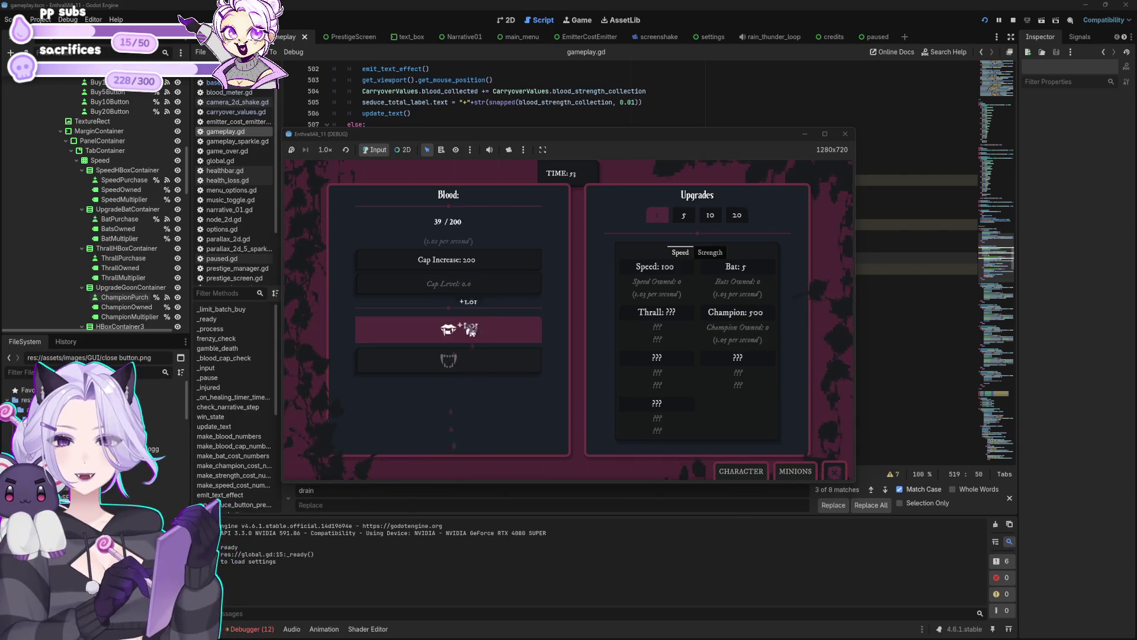
pyautogui.click(471, 330)
pyautogui.click(472, 330)
pyautogui.click(473, 331)
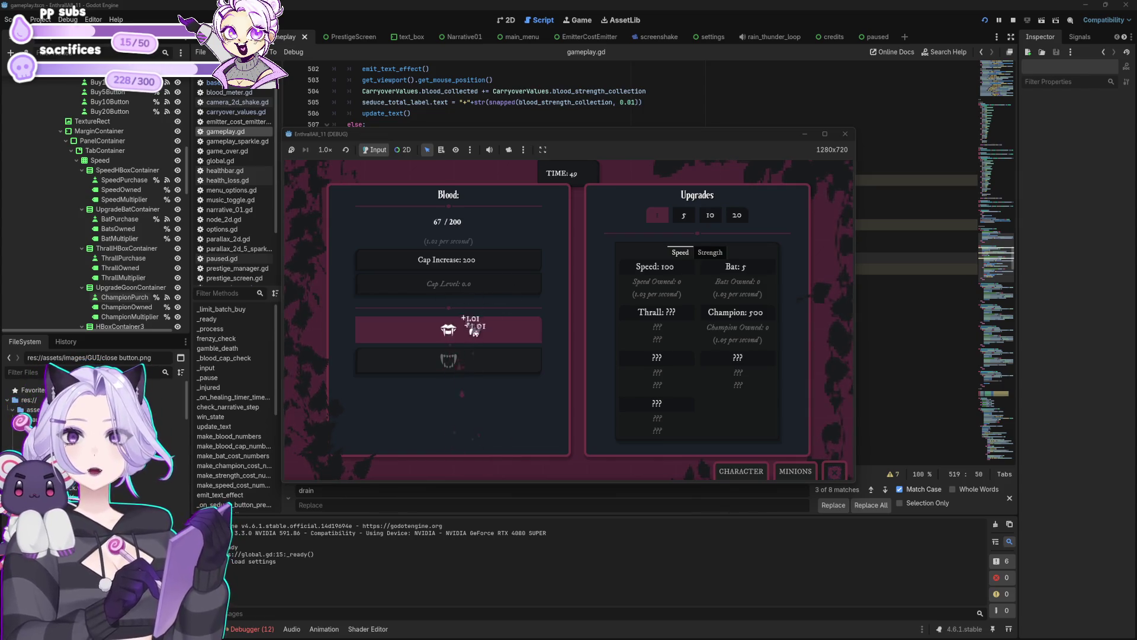
pyautogui.click(737, 471)
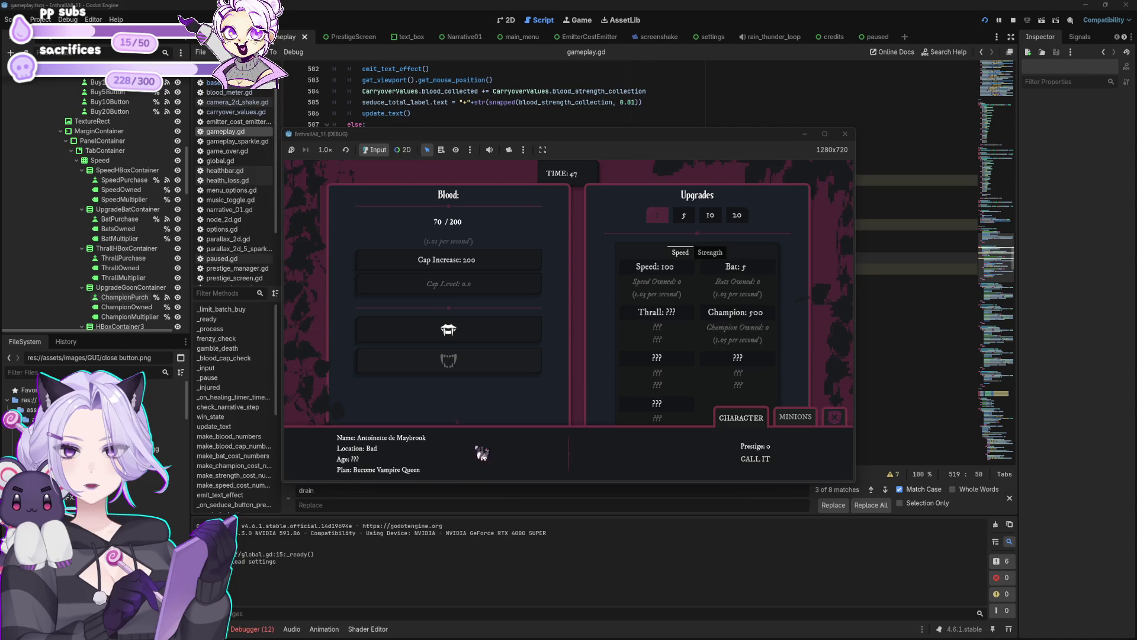
pyautogui.click(835, 417)
pyautogui.click(497, 336)
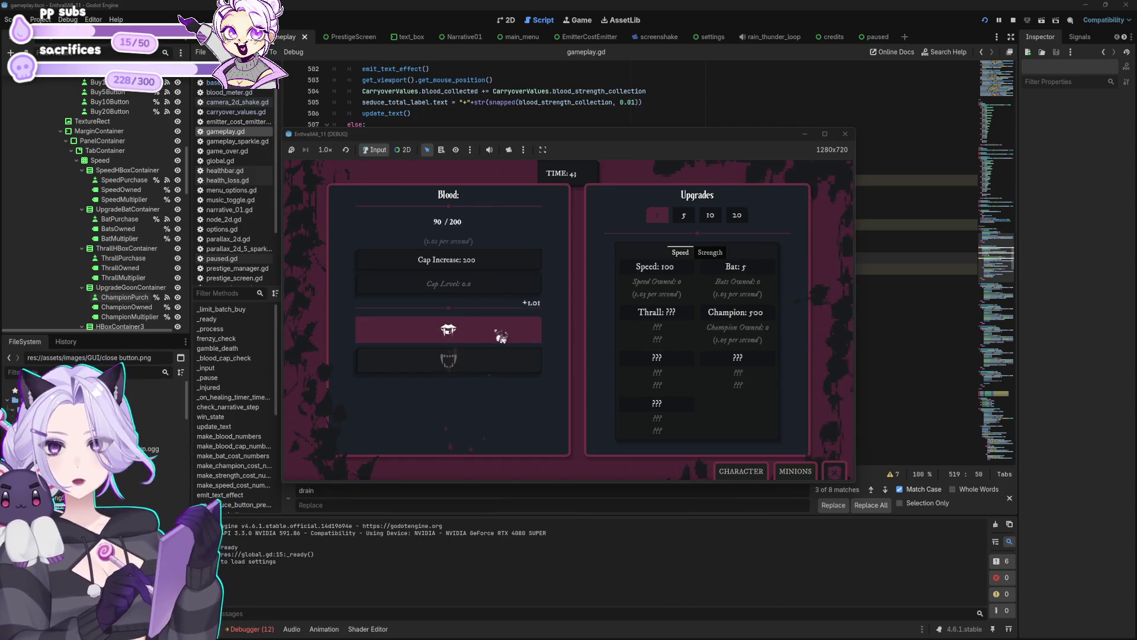
# Buy several Bat upgrades and the first Speed upgrade
pyautogui.click(752, 278)
pyautogui.click(753, 278)
pyautogui.click(752, 278)
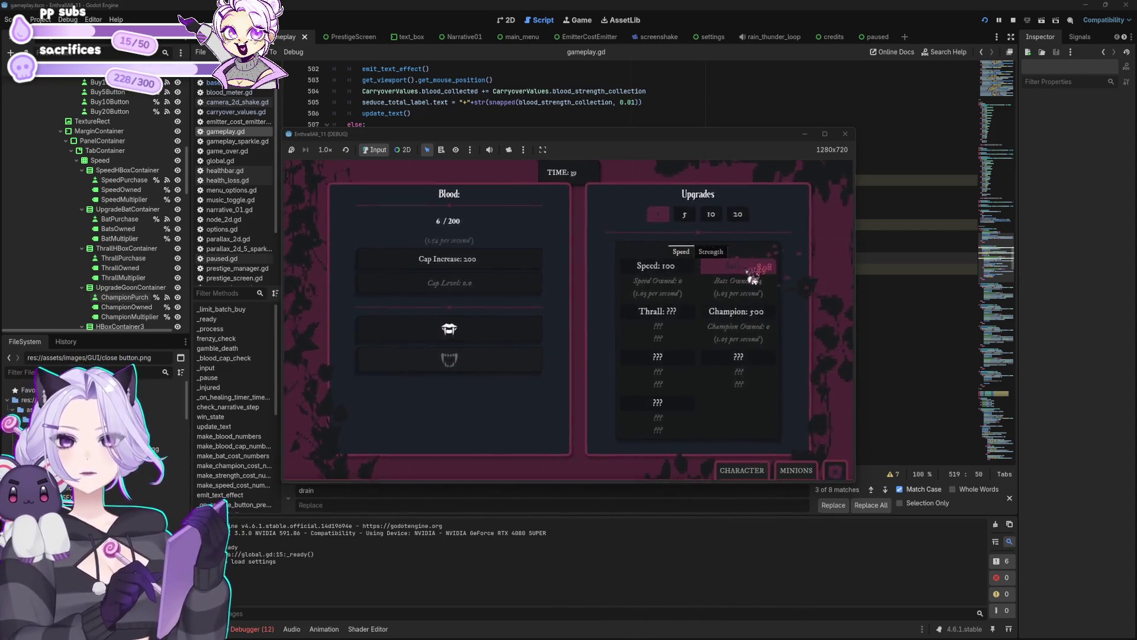
pyautogui.click(479, 333)
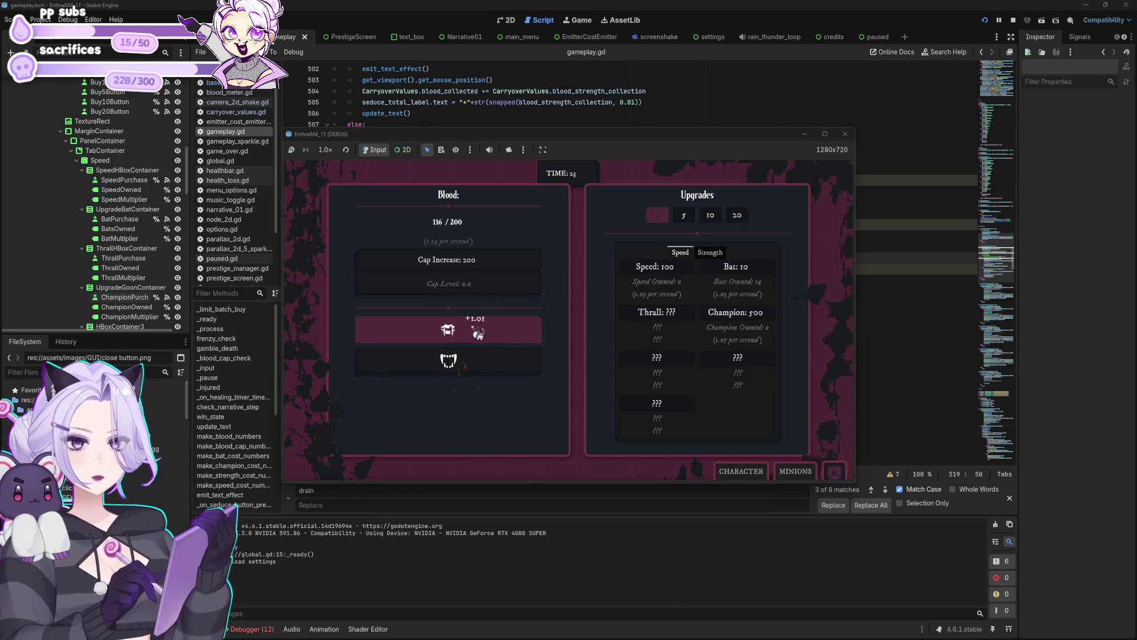
pyautogui.click(654, 269)
pyautogui.click(519, 333)
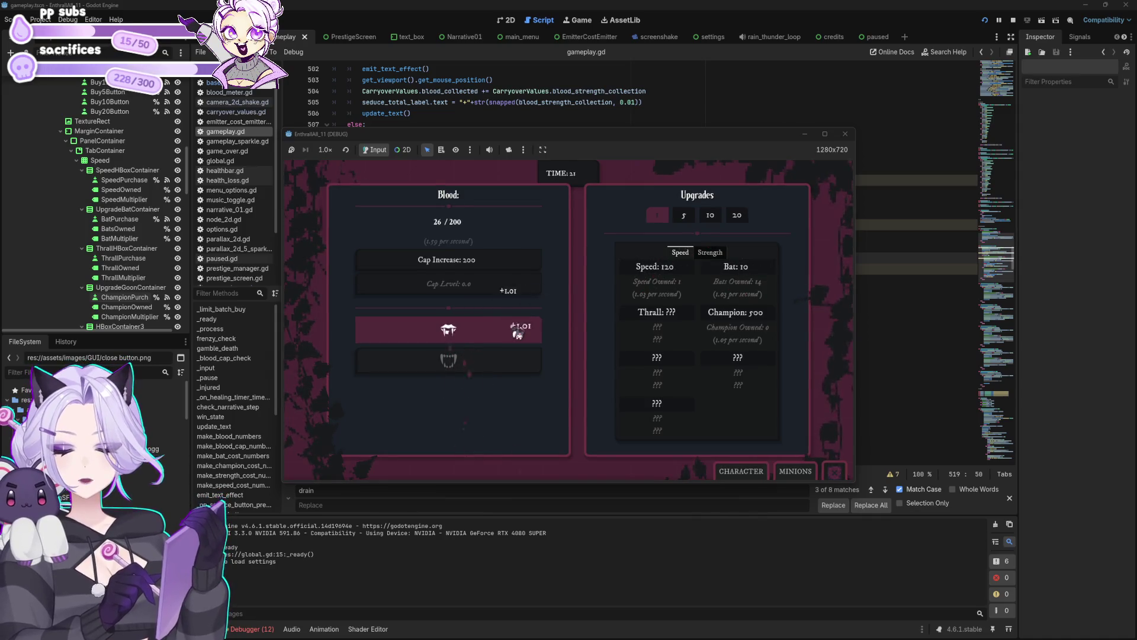
# Keep harvesting blood until the night ends with 4.52K total blood
pyautogui.click(518, 333)
pyautogui.click(519, 334)
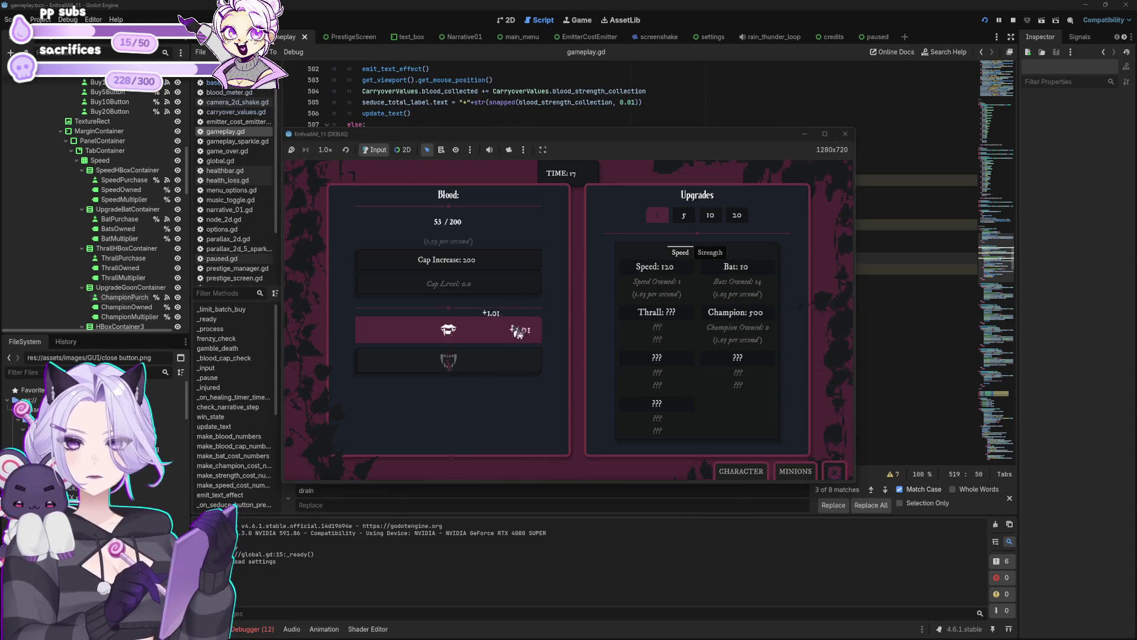
pyautogui.click(519, 333)
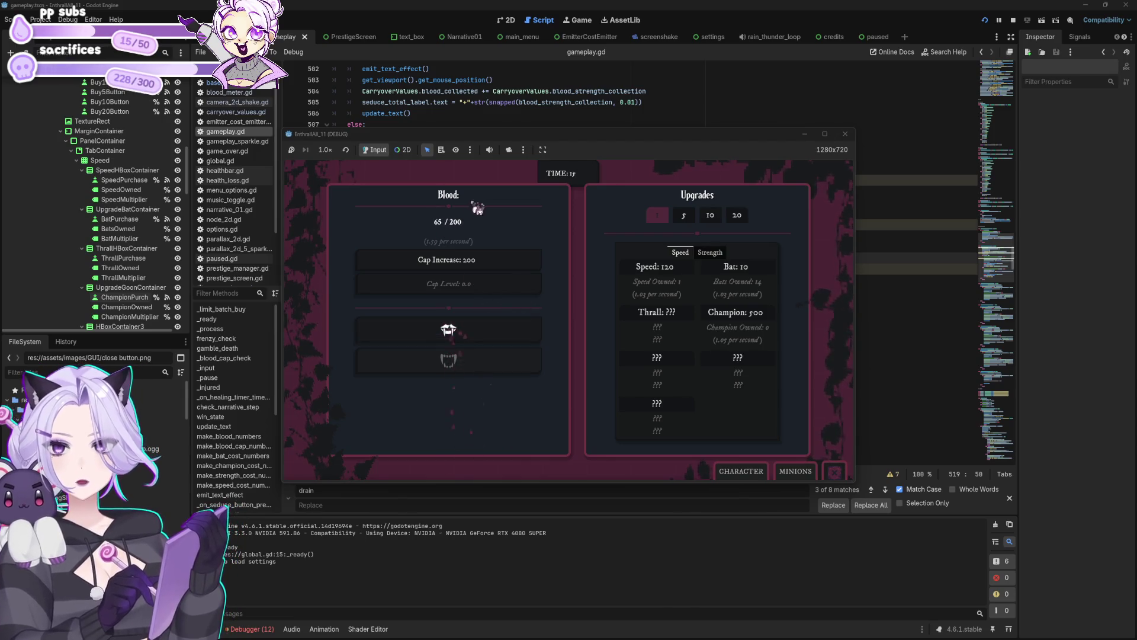
pyautogui.click(471, 340)
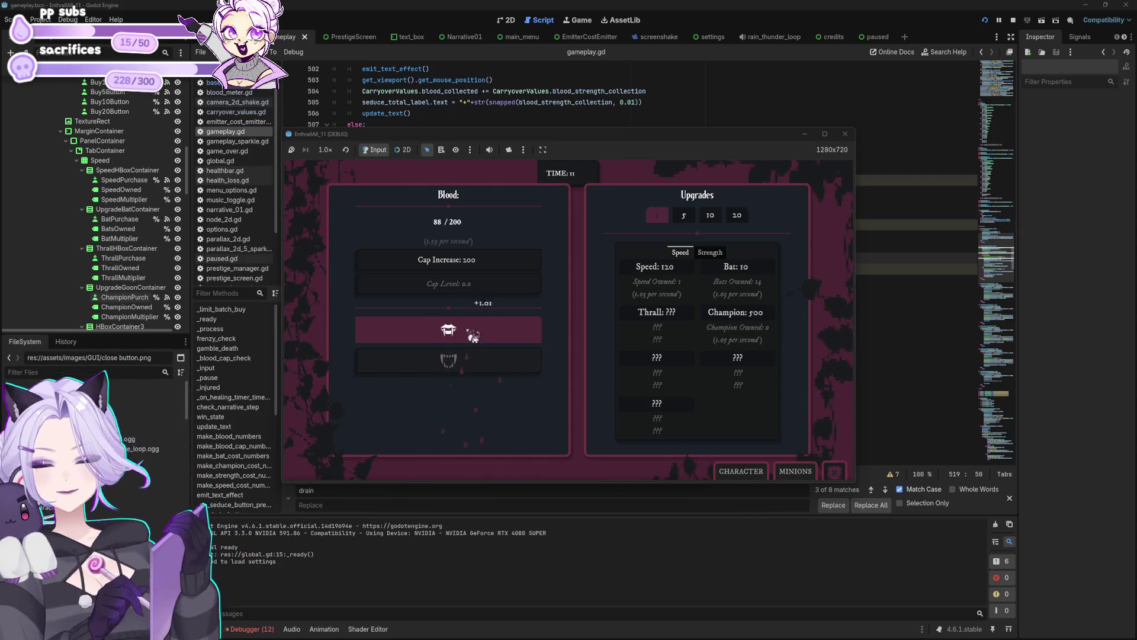
pyautogui.click(474, 338)
pyautogui.click(474, 339)
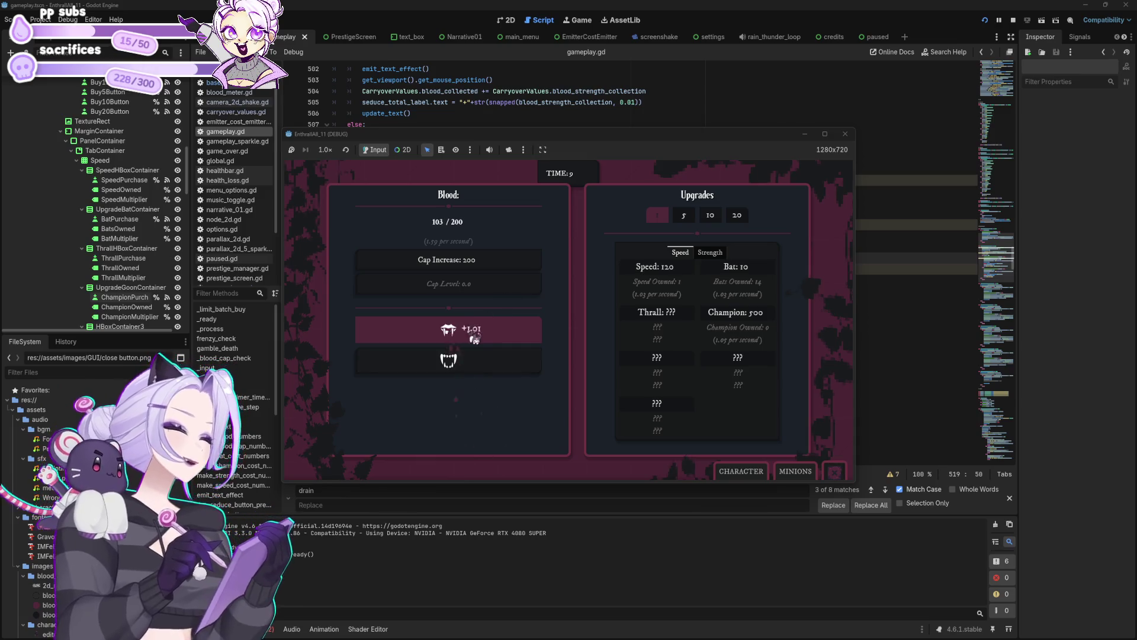
pyautogui.click(473, 341)
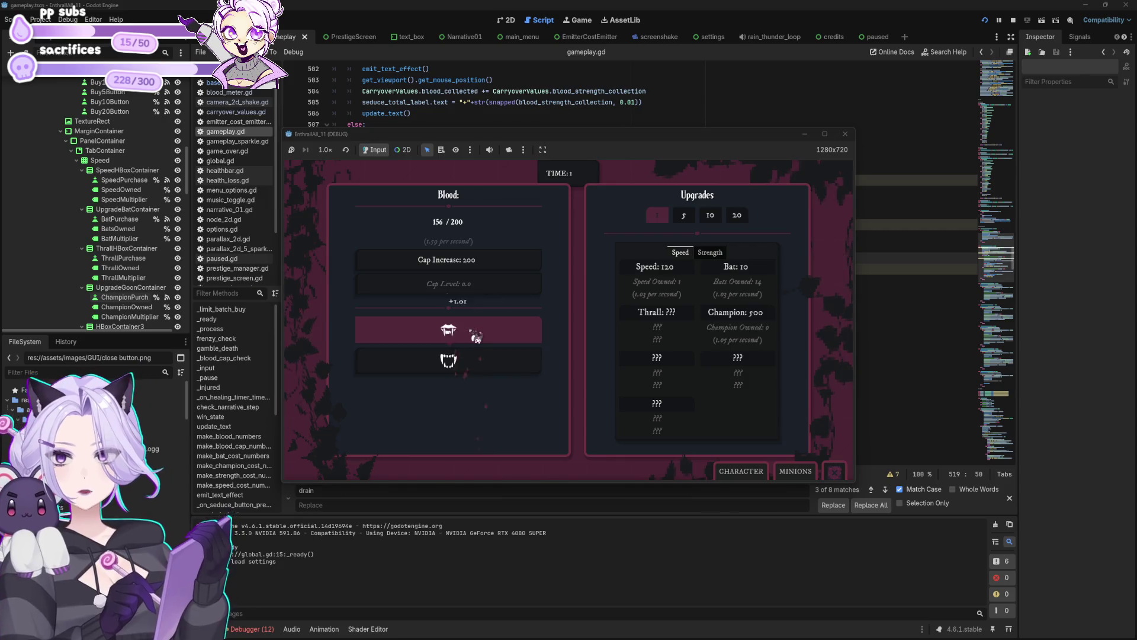
pyautogui.click(476, 337)
pyautogui.click(475, 336)
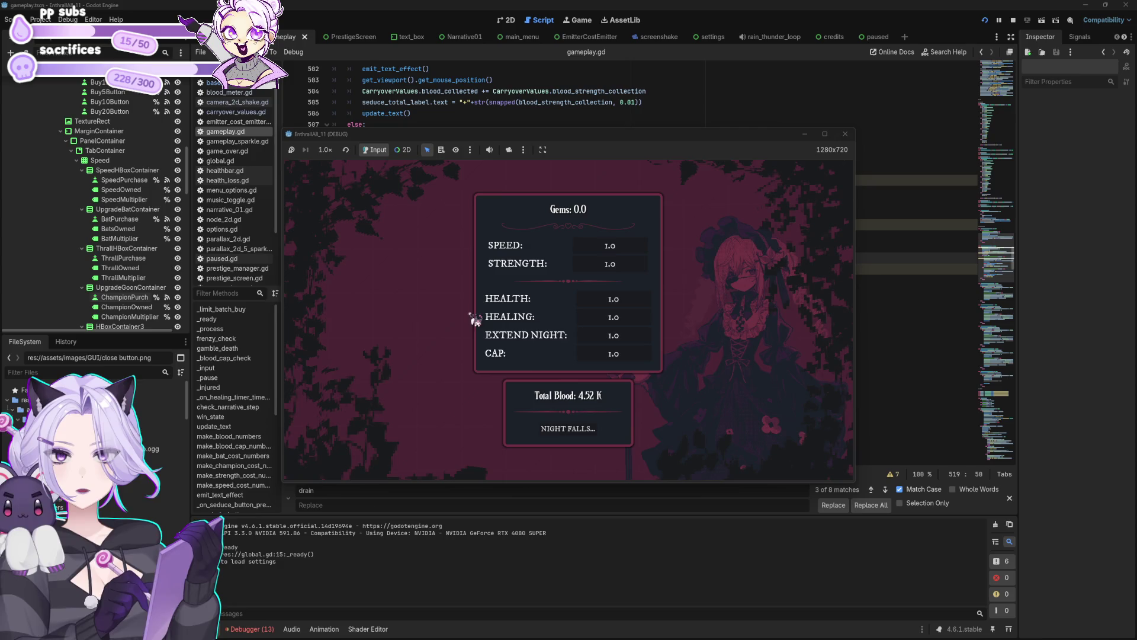
# Start the next night and click repeatedly to harvest blood
pyautogui.click(588, 435)
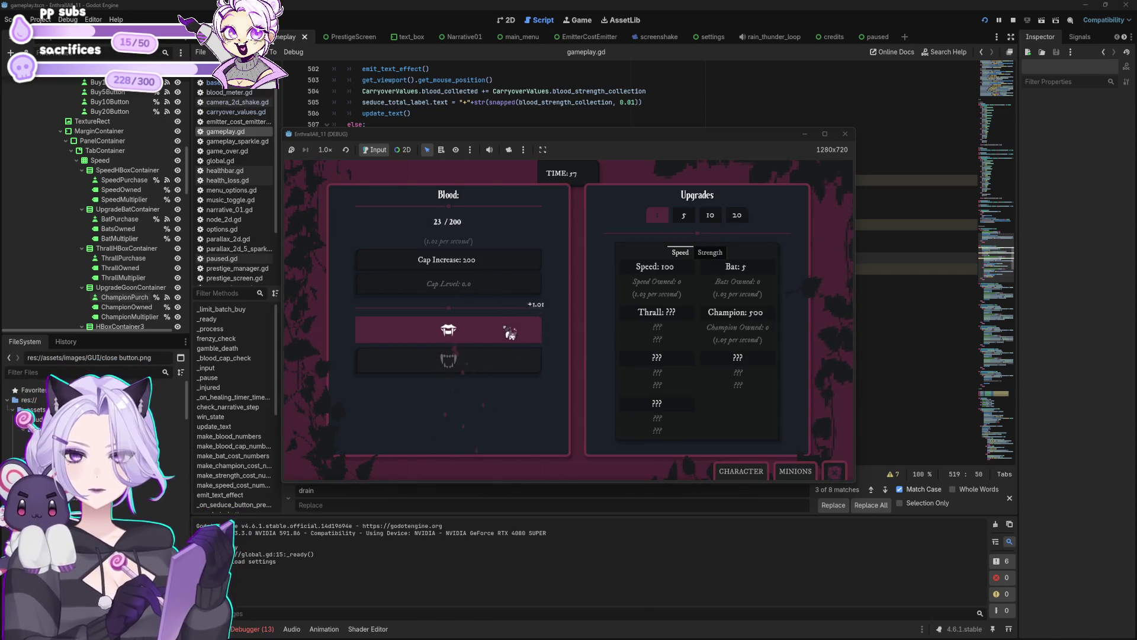
pyautogui.click(511, 331)
pyautogui.click(512, 331)
pyautogui.click(514, 330)
pyautogui.click(514, 330)
pyautogui.click(515, 331)
pyautogui.click(515, 332)
pyautogui.click(514, 332)
pyautogui.click(514, 334)
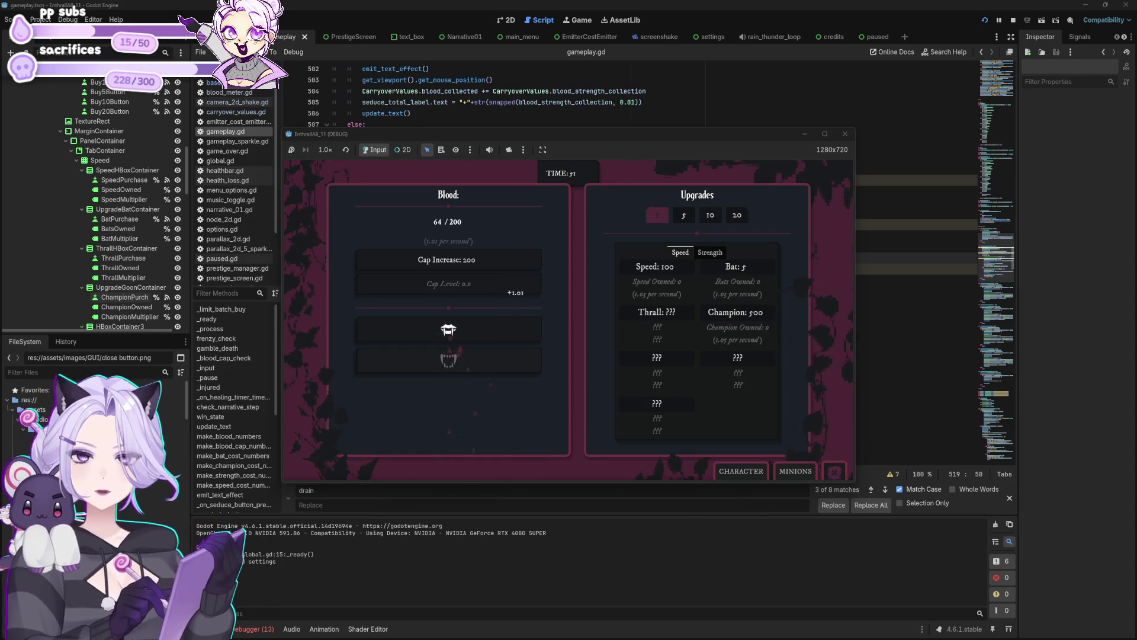
# Harvest more blood, then stop the game and open the blood_meter.tscn scene
pyautogui.click(484, 335)
pyautogui.click(484, 335)
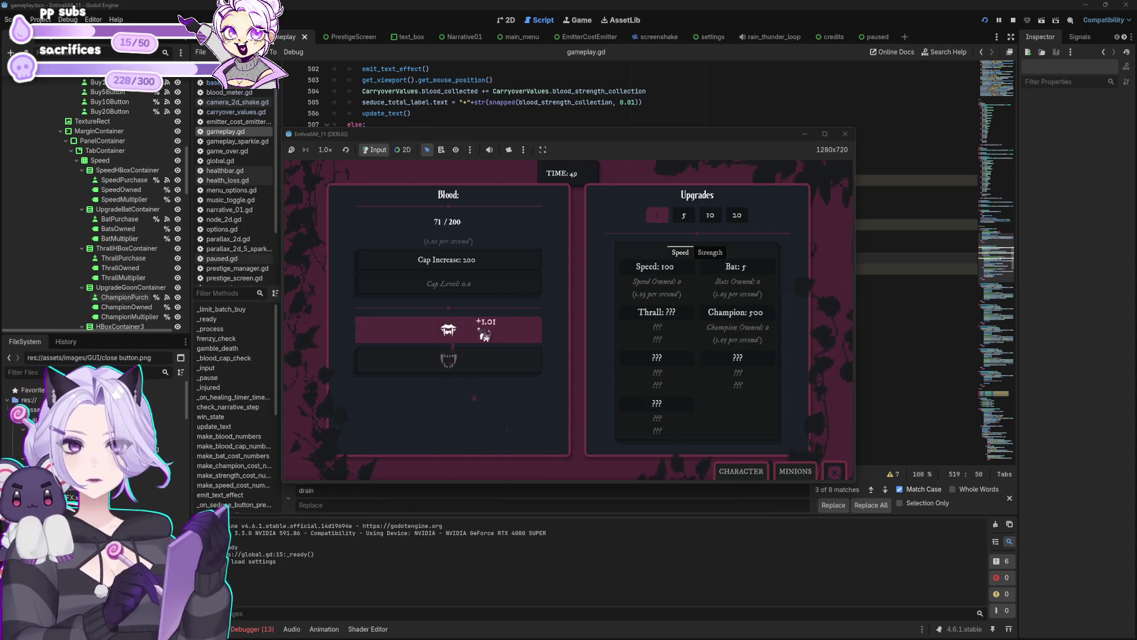
pyautogui.click(484, 335)
pyautogui.click(484, 335)
pyautogui.click(484, 335)
pyautogui.click(484, 334)
pyautogui.click(484, 335)
pyautogui.click(484, 335)
pyautogui.click(484, 335)
pyautogui.click(484, 335)
pyautogui.click(484, 335)
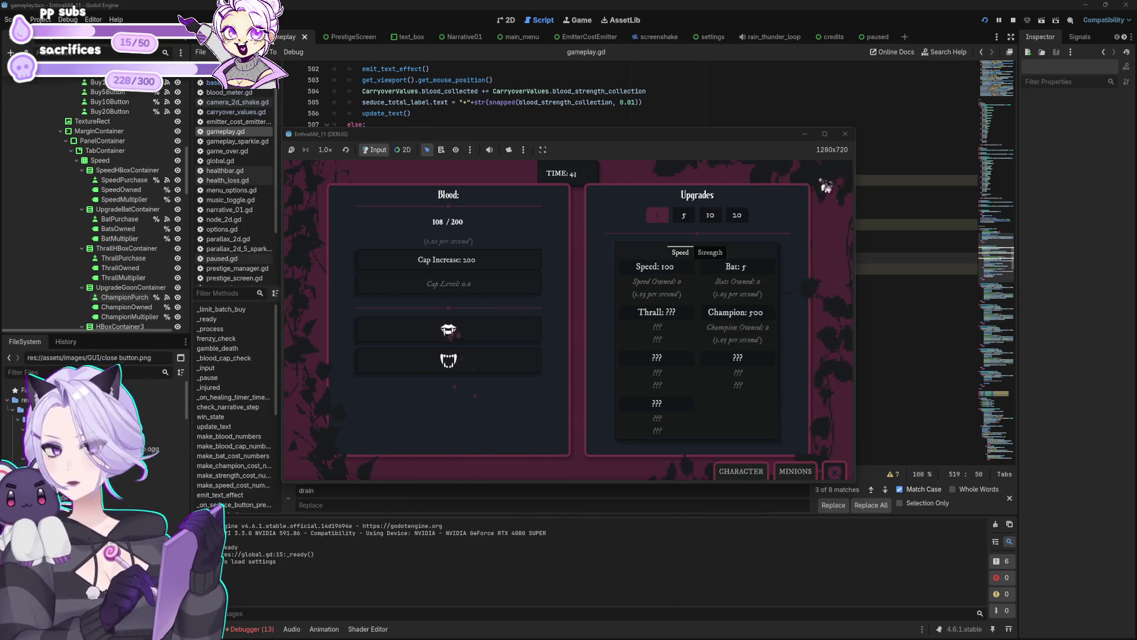
pyautogui.click(845, 134)
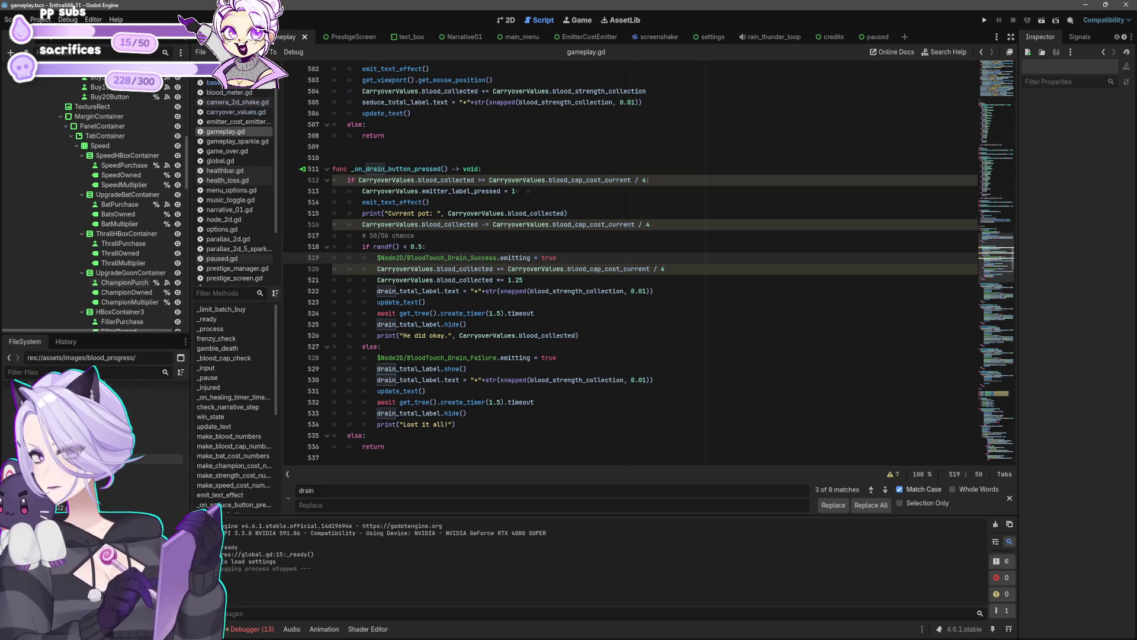
pyautogui.doubleClick(119, 485)
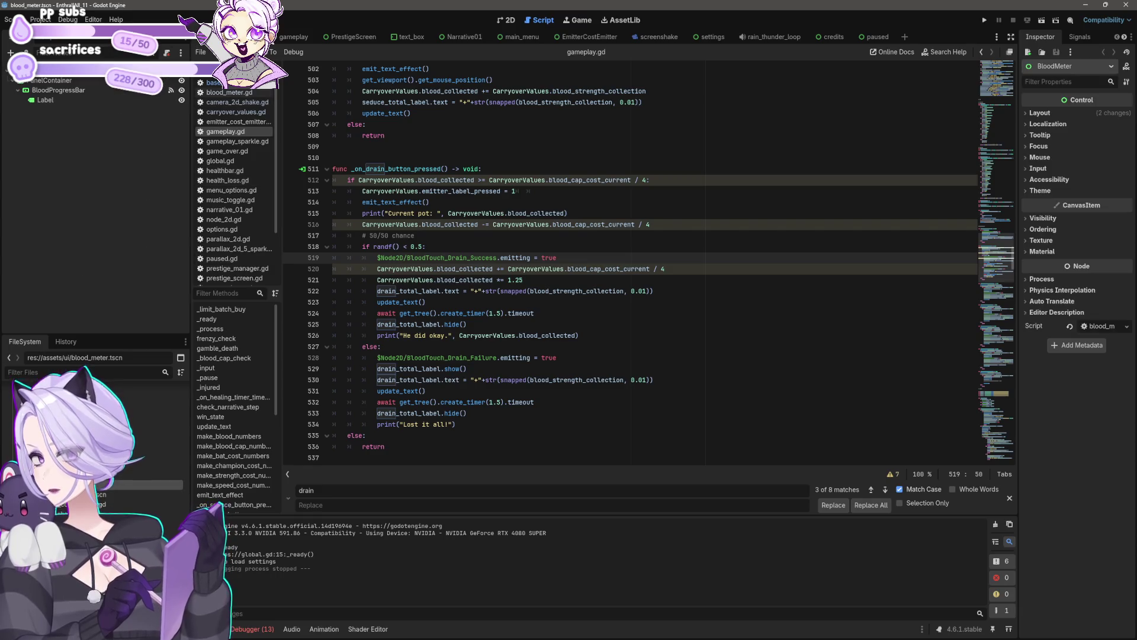
# Preview BloodProgressBar filled to about 91 in 2D, undo back to 50, and rerun the game
pyautogui.click(508, 20)
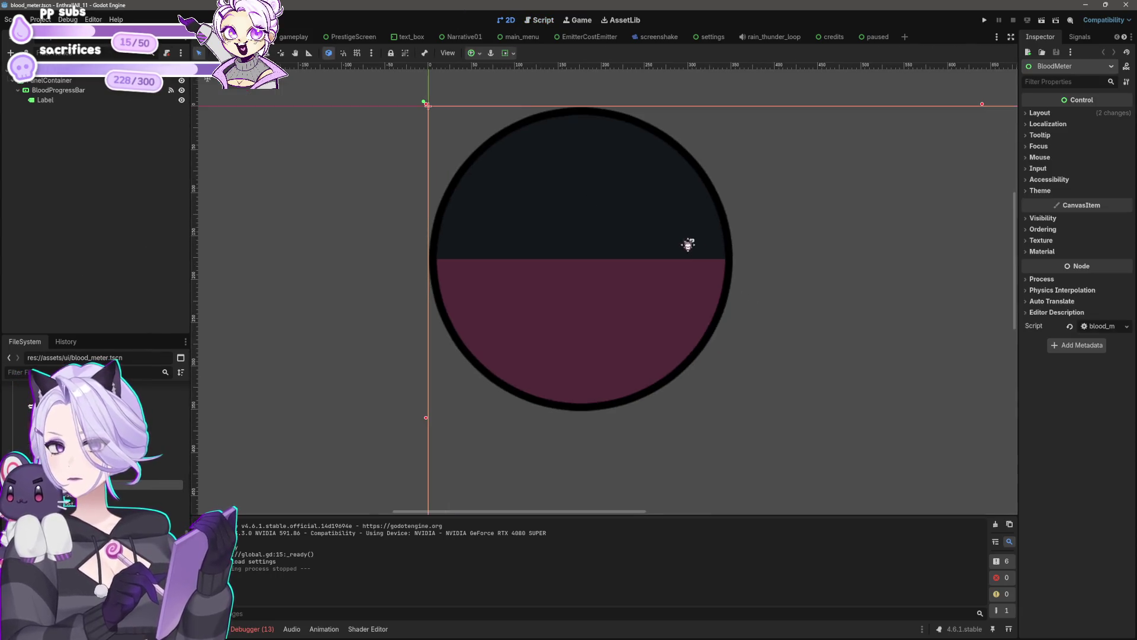
pyautogui.click(638, 287)
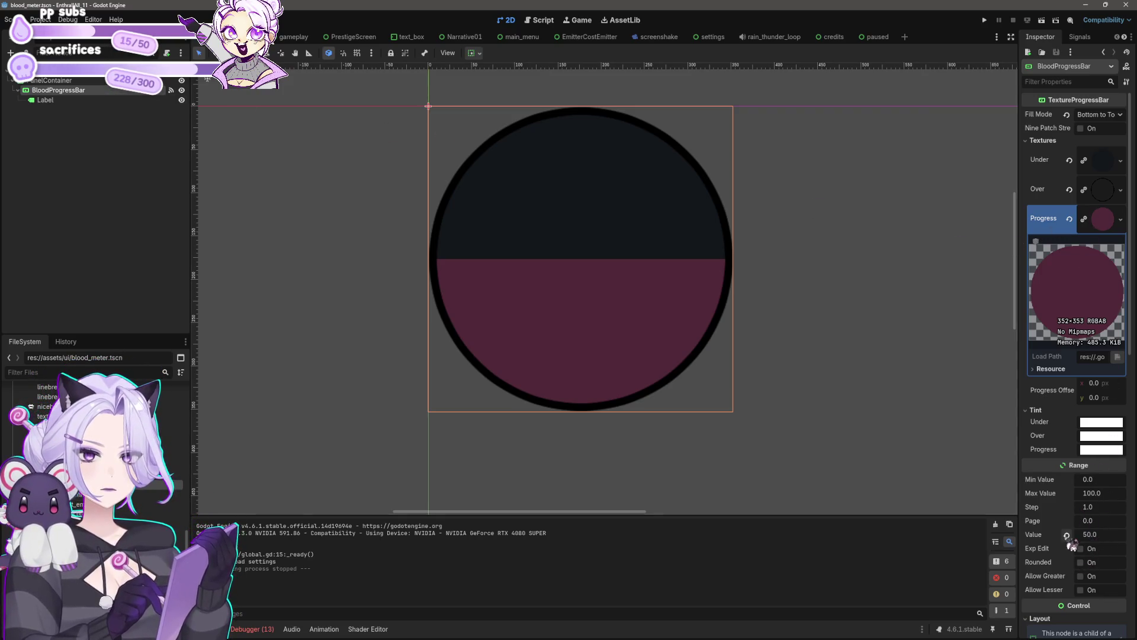
pyautogui.click(1095, 537)
pyautogui.moveTo(1095, 536)
pyautogui.mouseDown()
pyautogui.moveTo(1127, 536)
pyautogui.moveTo(1057, 536)
pyautogui.moveTo(1119, 537)
pyautogui.mouseUp()
pyautogui.hotkey('ctrl', 'z')
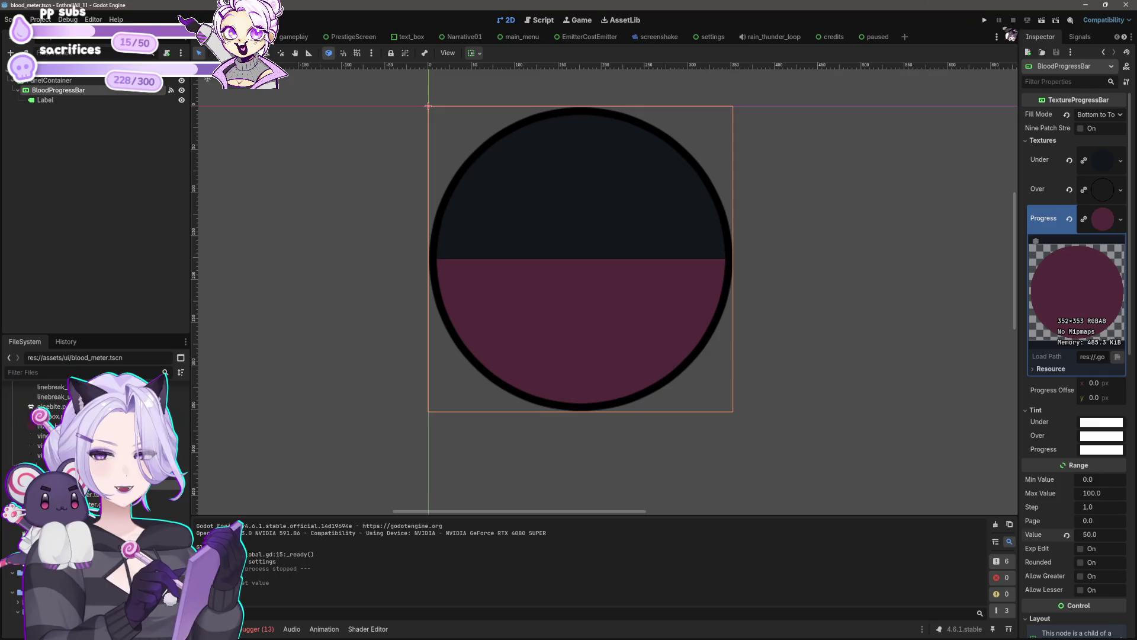
pyautogui.click(984, 20)
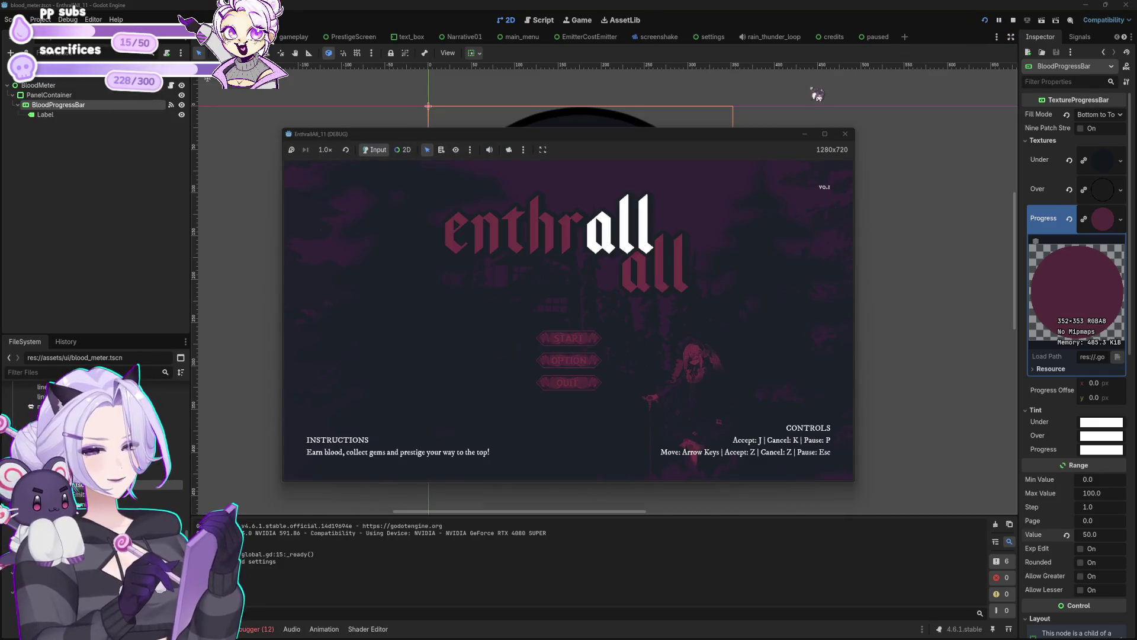
# Start a new game and harvest blood by hand until it reaches the 200 cap
pyautogui.click(569, 341)
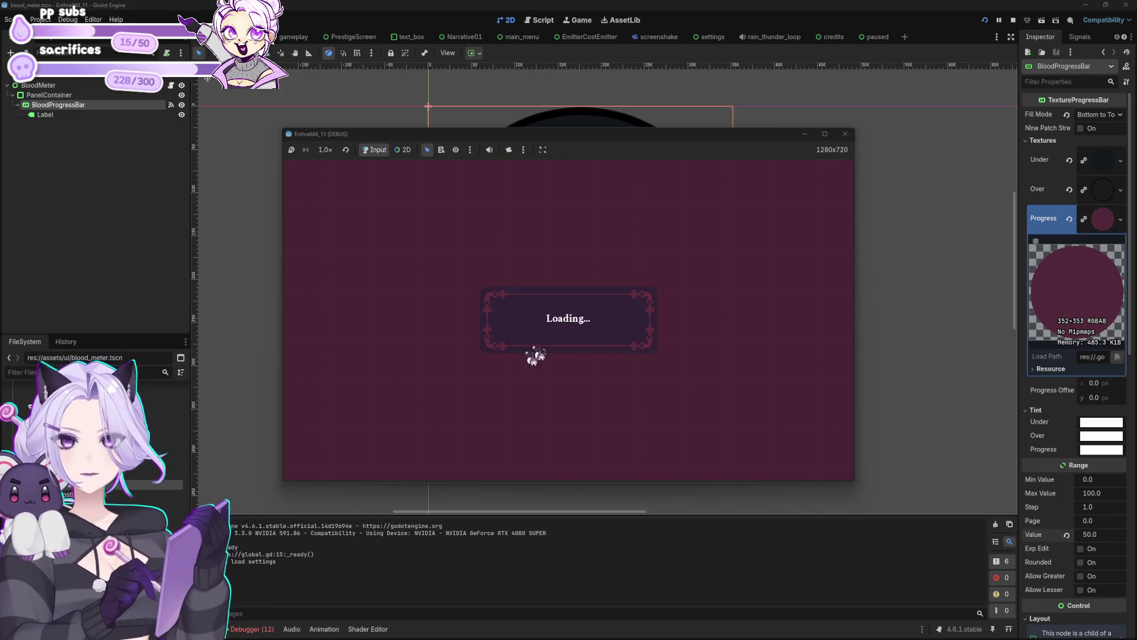
pyautogui.click(512, 334)
pyautogui.click(515, 336)
pyautogui.click(514, 333)
pyautogui.click(513, 333)
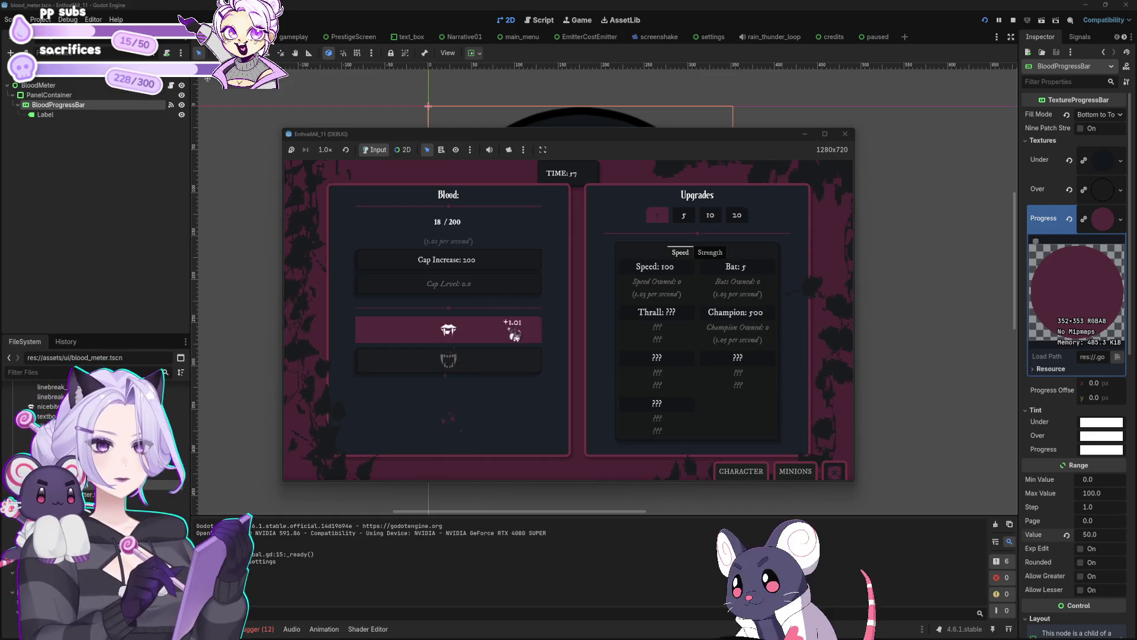
pyautogui.click(513, 333)
pyautogui.click(471, 332)
pyautogui.click(471, 332)
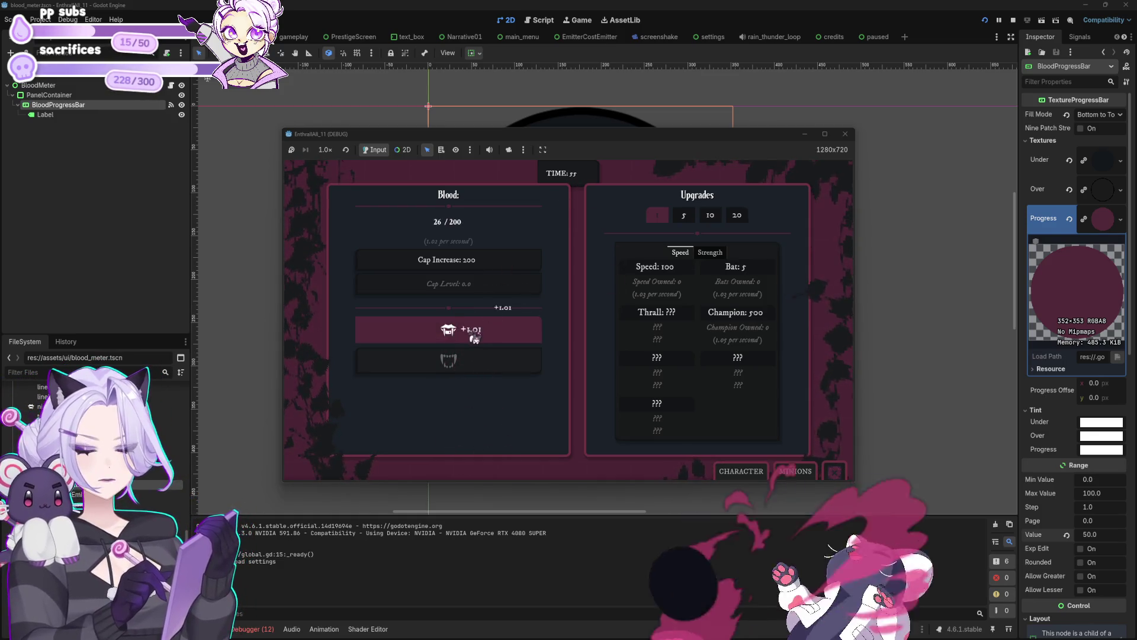
pyautogui.click(471, 334)
pyautogui.click(471, 335)
pyautogui.click(474, 336)
pyautogui.click(474, 337)
pyautogui.click(475, 337)
pyautogui.click(475, 337)
pyautogui.click(474, 337)
pyautogui.click(474, 337)
pyautogui.click(474, 337)
pyautogui.click(474, 337)
pyautogui.click(475, 337)
pyautogui.click(475, 337)
pyautogui.click(474, 337)
pyautogui.click(475, 337)
pyautogui.click(475, 337)
pyautogui.click(474, 337)
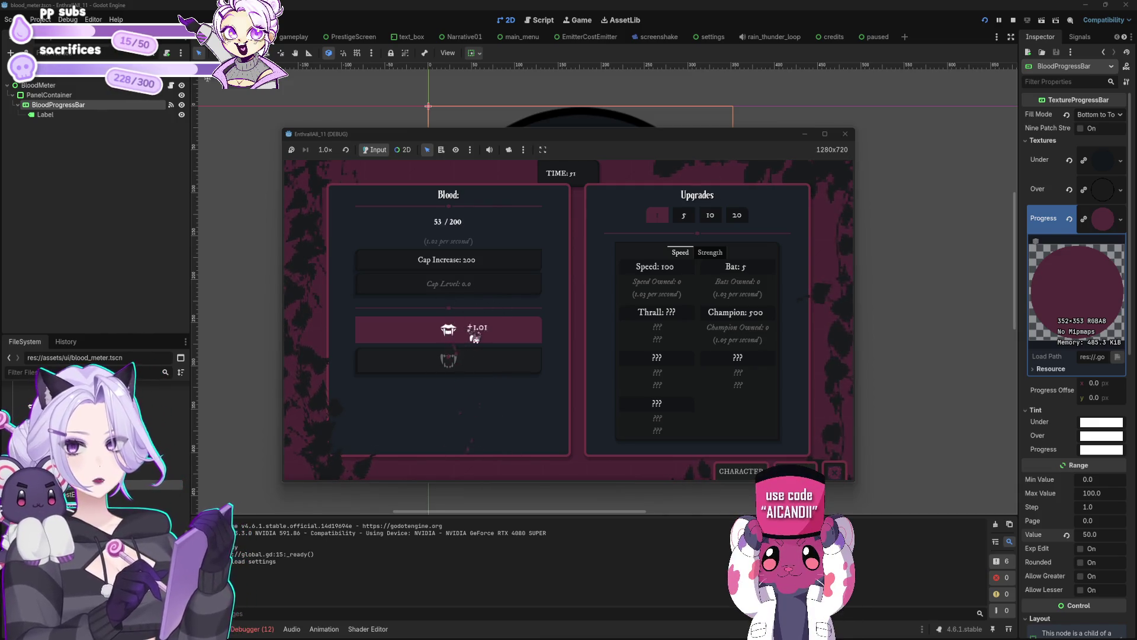
pyautogui.click(475, 336)
pyautogui.click(475, 337)
pyautogui.click(475, 337)
pyautogui.click(474, 337)
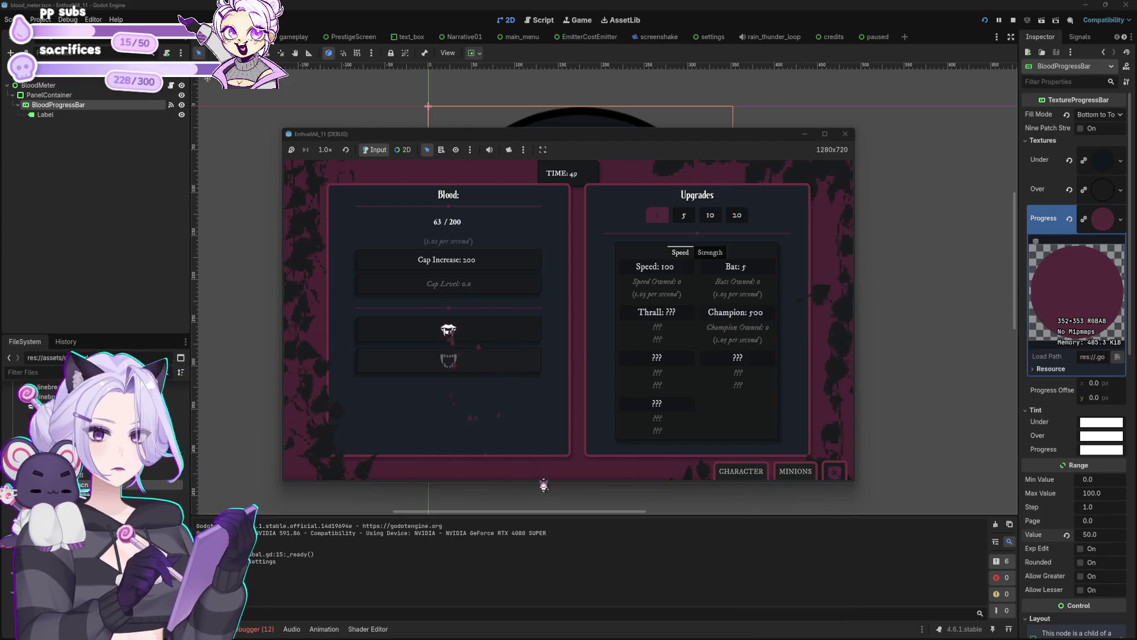
pyautogui.click(510, 333)
pyautogui.click(509, 333)
pyautogui.click(509, 334)
pyautogui.click(510, 334)
pyautogui.click(510, 334)
pyautogui.click(509, 333)
pyautogui.click(509, 333)
pyautogui.click(509, 334)
pyautogui.click(509, 334)
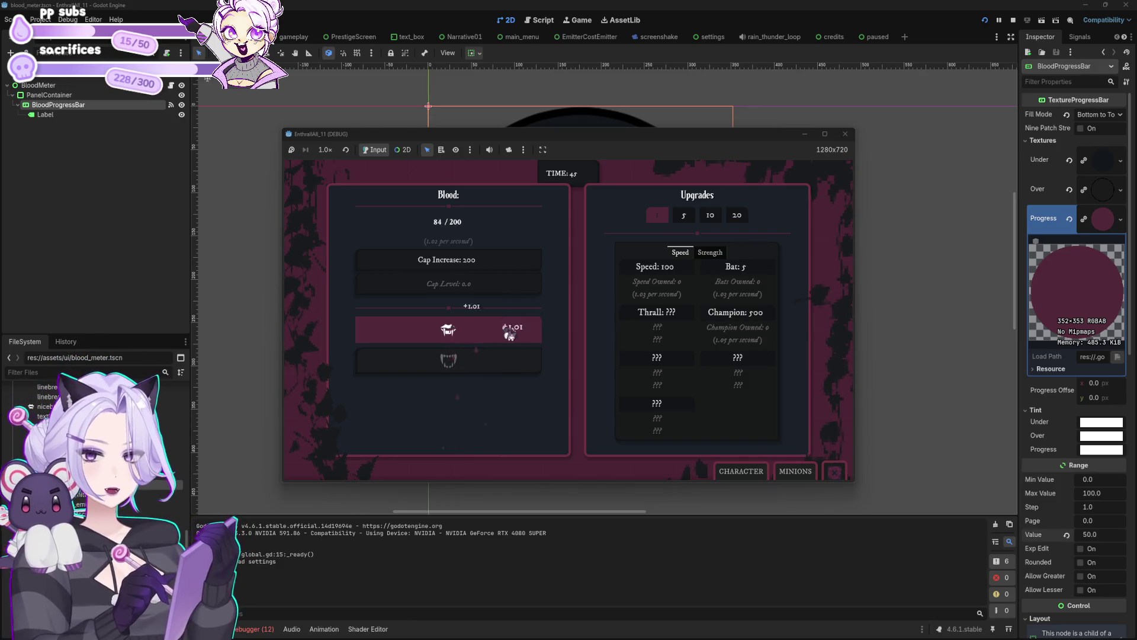
pyautogui.click(509, 333)
pyautogui.click(509, 333)
pyautogui.click(510, 334)
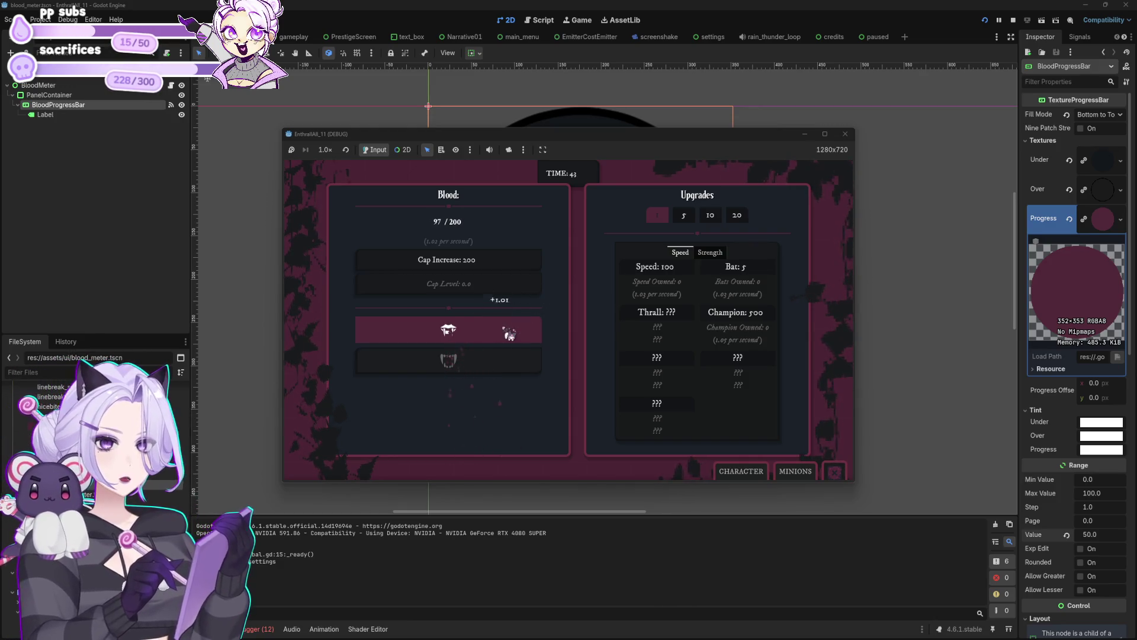
pyautogui.click(509, 334)
pyautogui.click(510, 333)
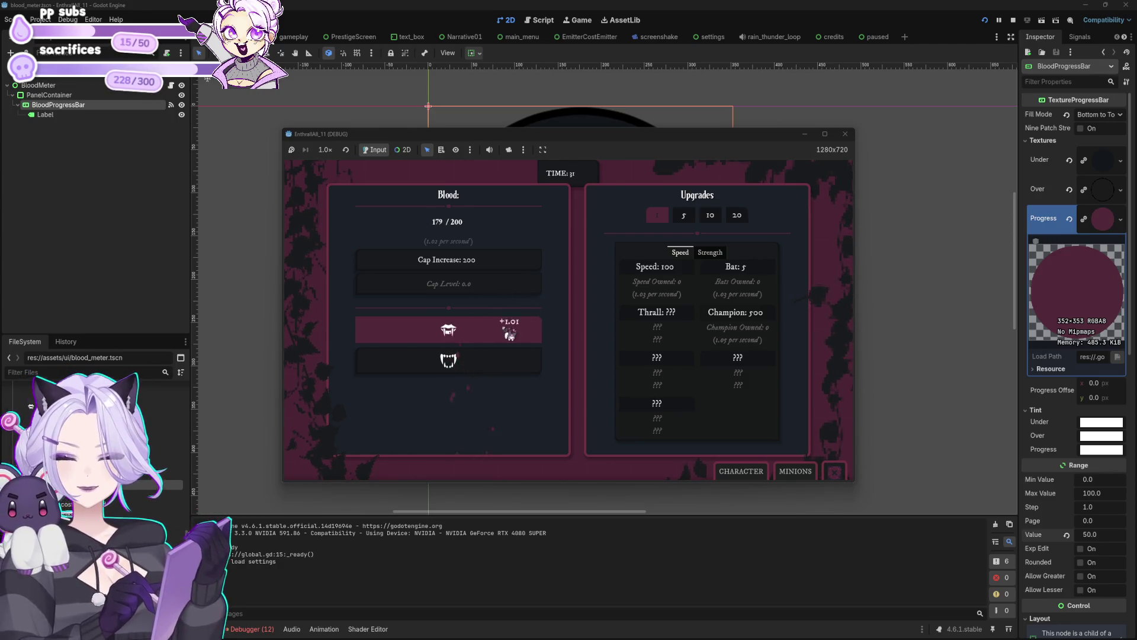
pyautogui.click(510, 334)
pyautogui.click(509, 334)
pyautogui.click(510, 334)
pyautogui.click(510, 334)
pyautogui.click(510, 334)
pyautogui.click(510, 334)
pyautogui.click(510, 335)
pyautogui.click(511, 336)
# Buy the first Cap Increase, raising the cap to 2.00K, and keep harvesting blood
pyautogui.click(509, 333)
pyautogui.click(508, 331)
pyautogui.click(509, 330)
pyautogui.click(510, 330)
pyautogui.click(490, 270)
pyautogui.click(479, 337)
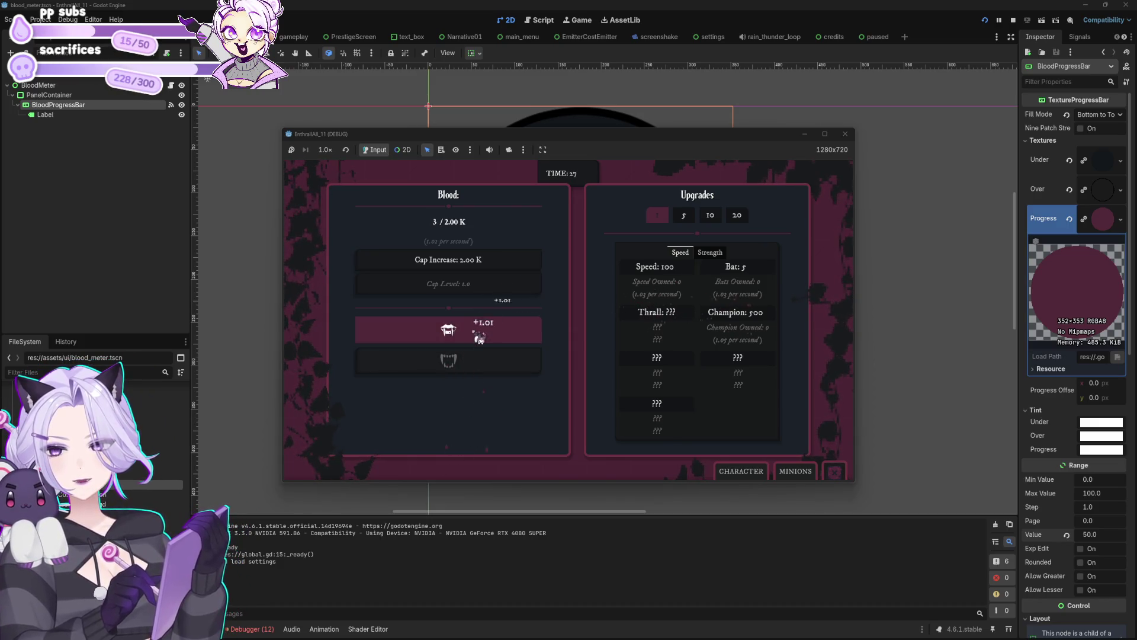
# Buy a Bat and harvest more blood by hand
pyautogui.click(479, 337)
pyautogui.click(719, 273)
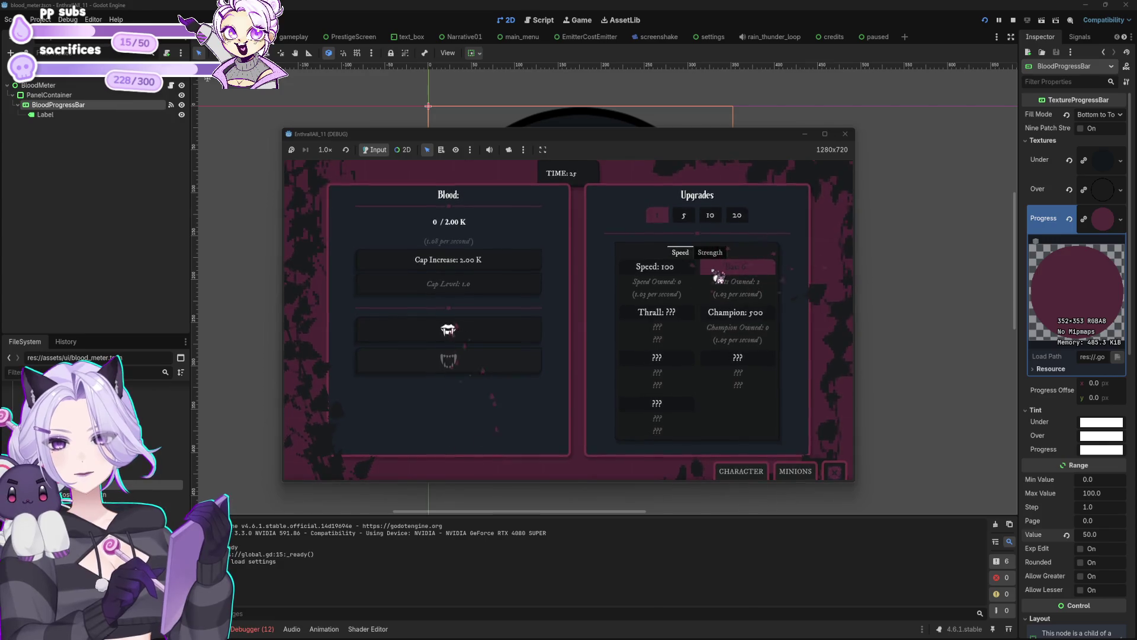
pyautogui.click(504, 340)
pyautogui.click(504, 339)
pyautogui.click(504, 339)
pyautogui.click(504, 339)
pyautogui.click(504, 339)
pyautogui.click(504, 340)
pyautogui.click(504, 339)
pyautogui.click(504, 341)
pyautogui.click(504, 340)
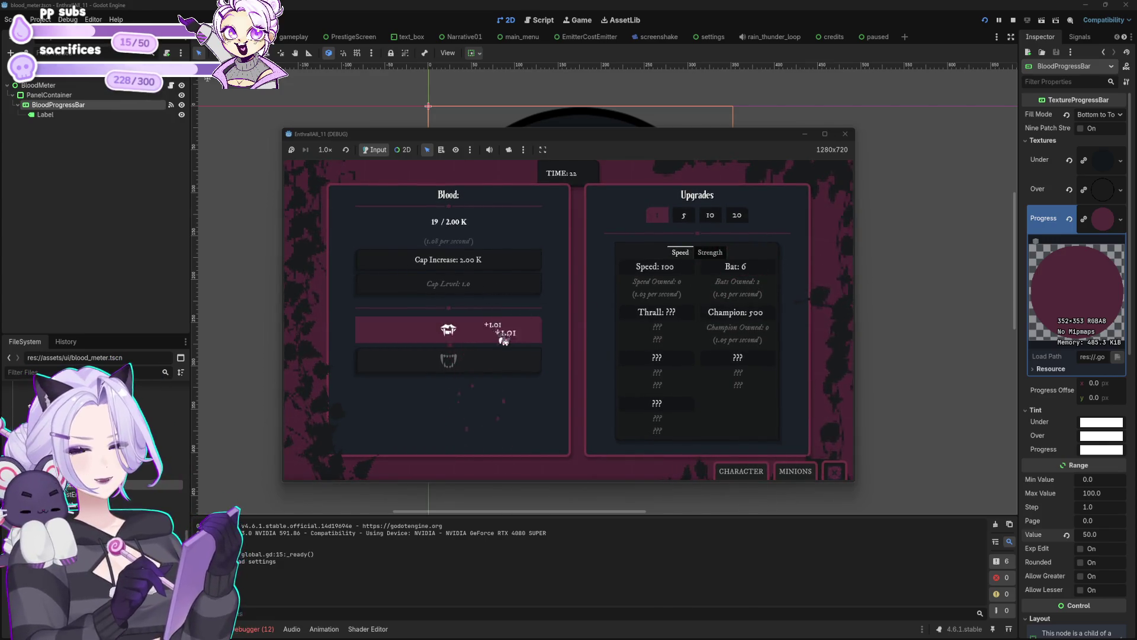
# Buy two more Bats and keep harvesting until the night ends at Total Blood 3.59K
pyautogui.click(746, 273)
pyautogui.click(746, 274)
pyautogui.click(748, 275)
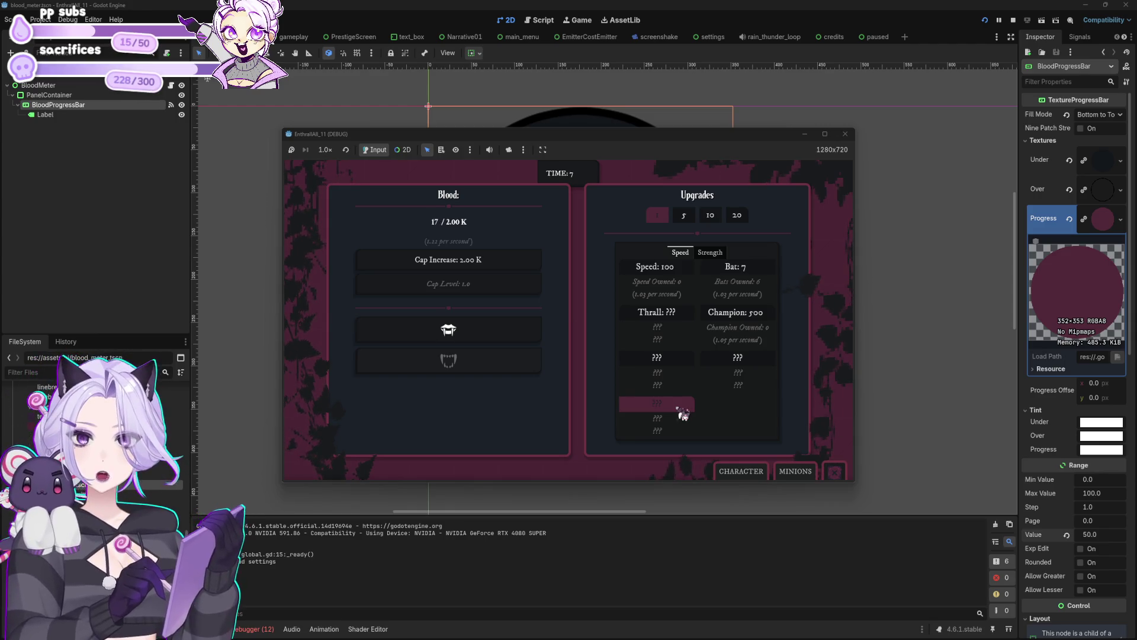
pyautogui.click(514, 324)
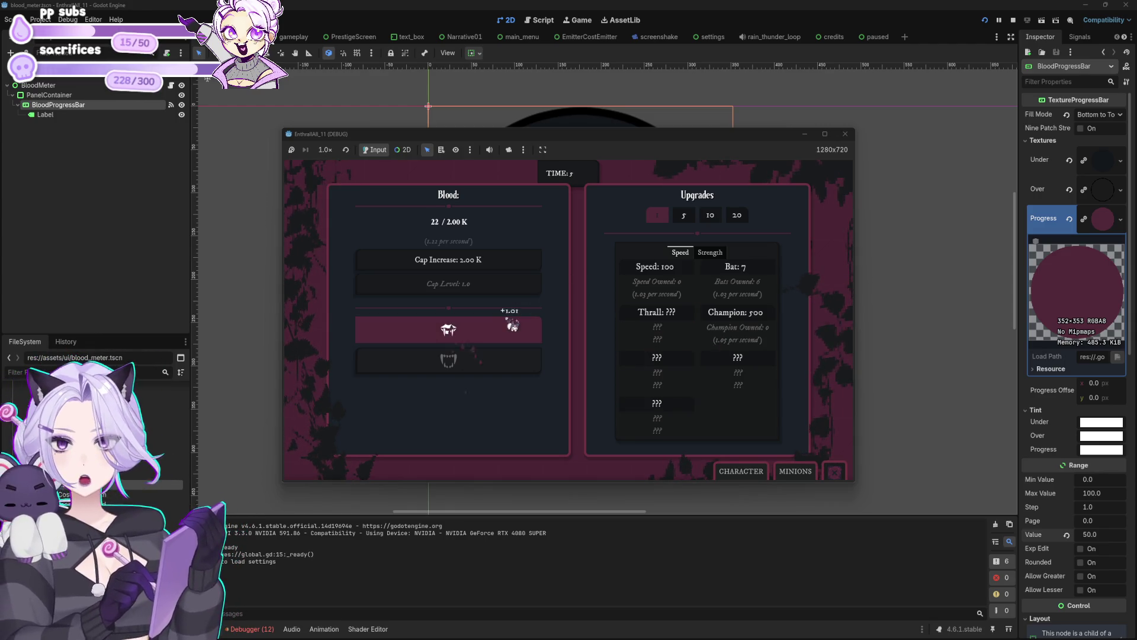
pyautogui.click(513, 325)
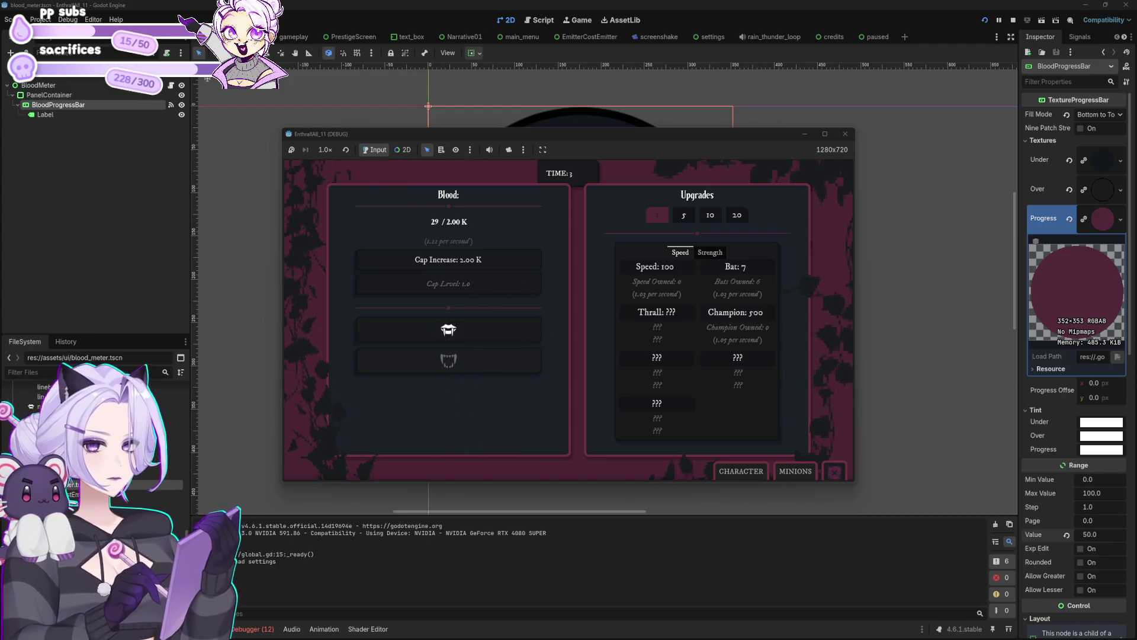
pyautogui.click(489, 327)
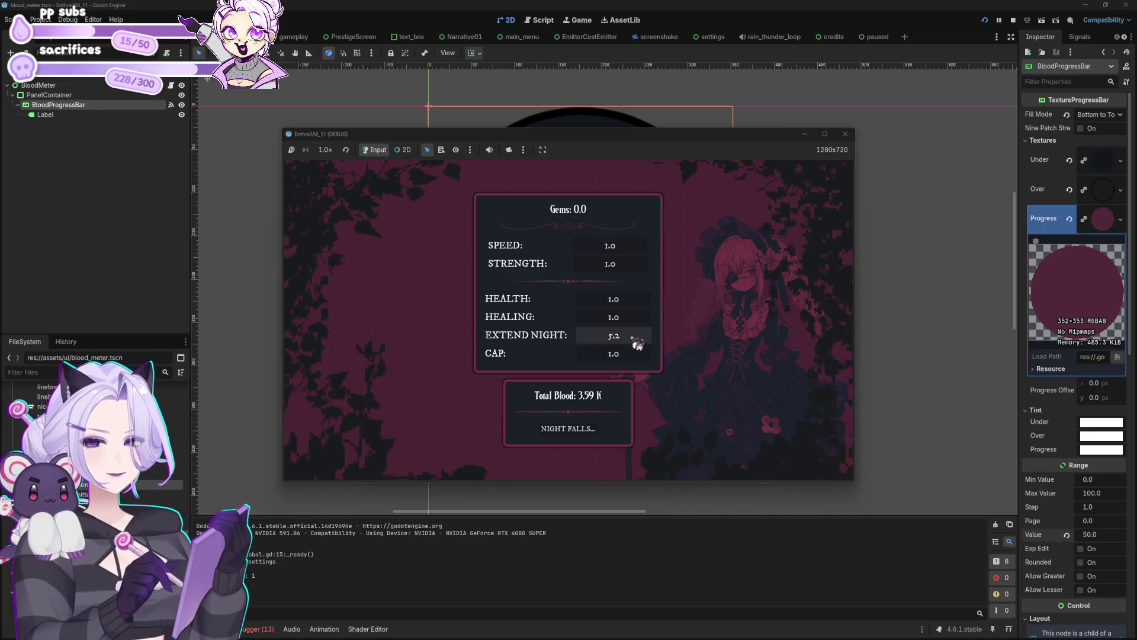
# Start the next night with NIGHT FALLS and harvest blood by hand
pyautogui.click(595, 440)
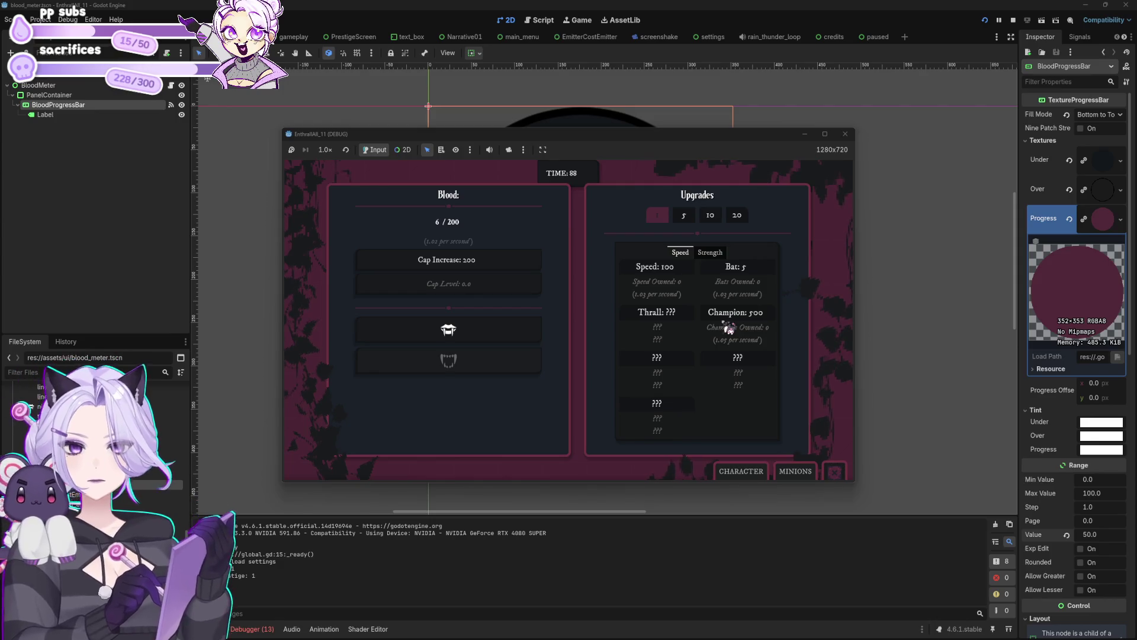
pyautogui.click(449, 333)
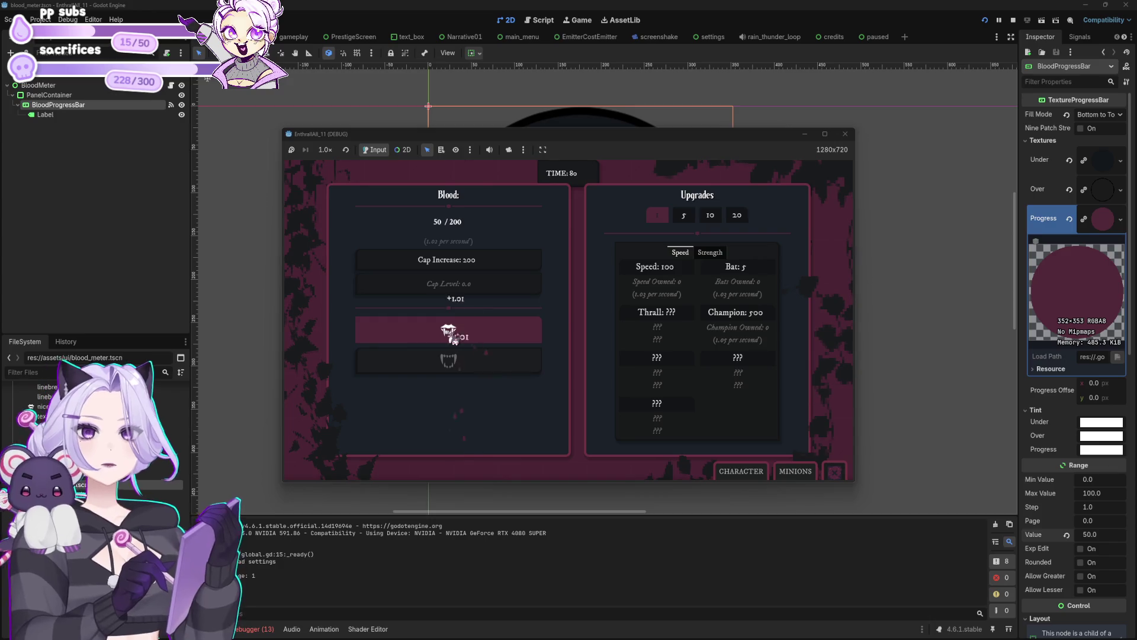
pyautogui.click(455, 338)
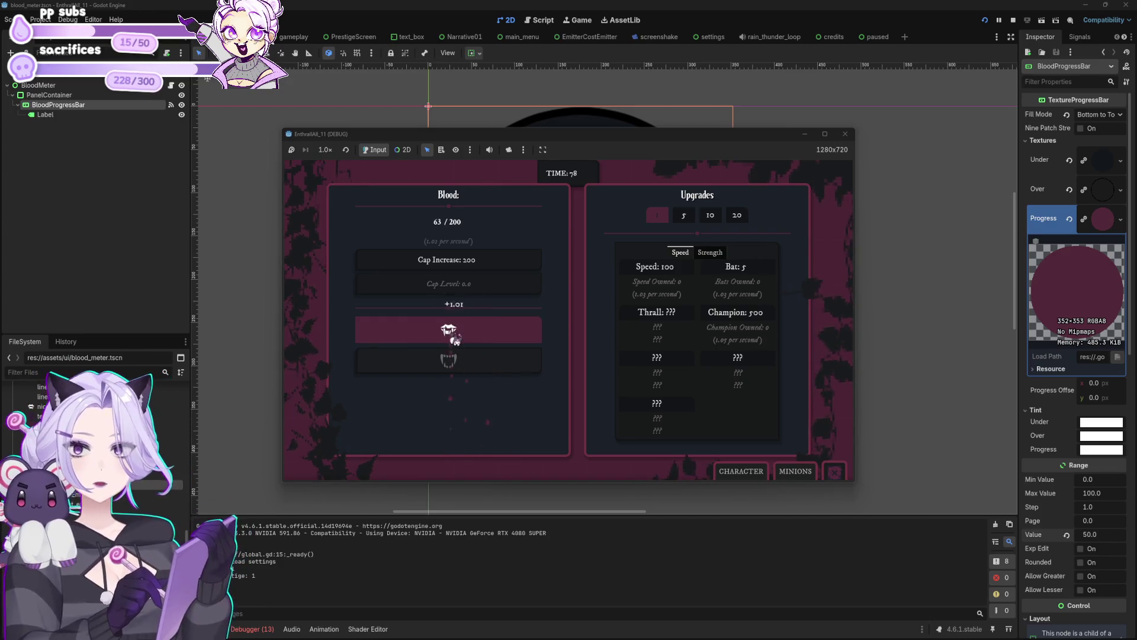
pyautogui.click(456, 340)
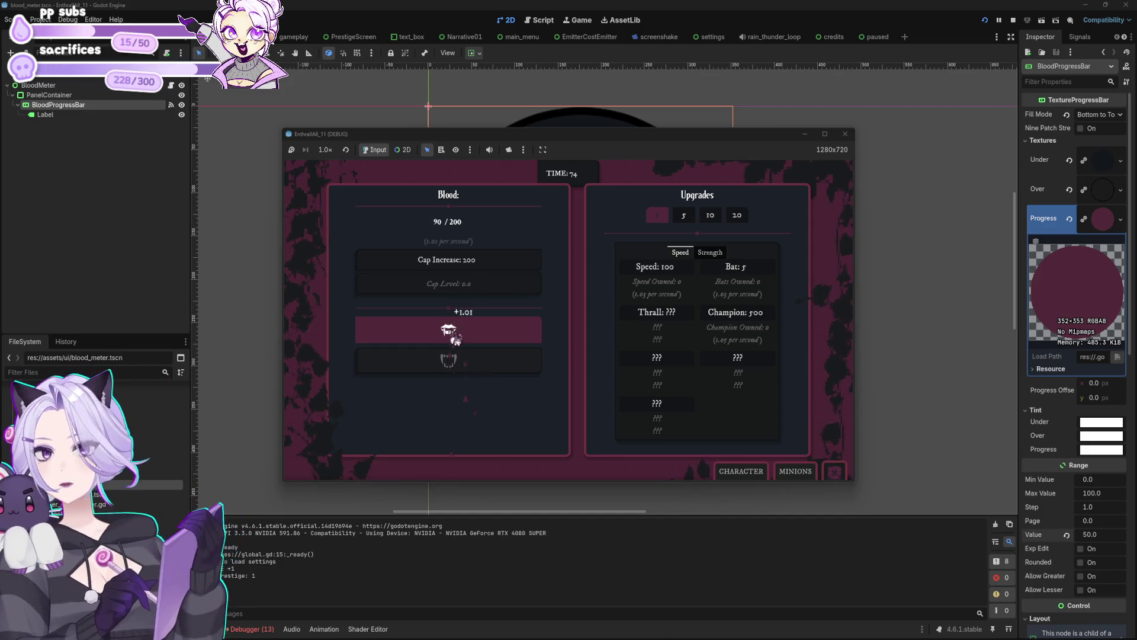
pyautogui.click(456, 339)
pyautogui.click(456, 339)
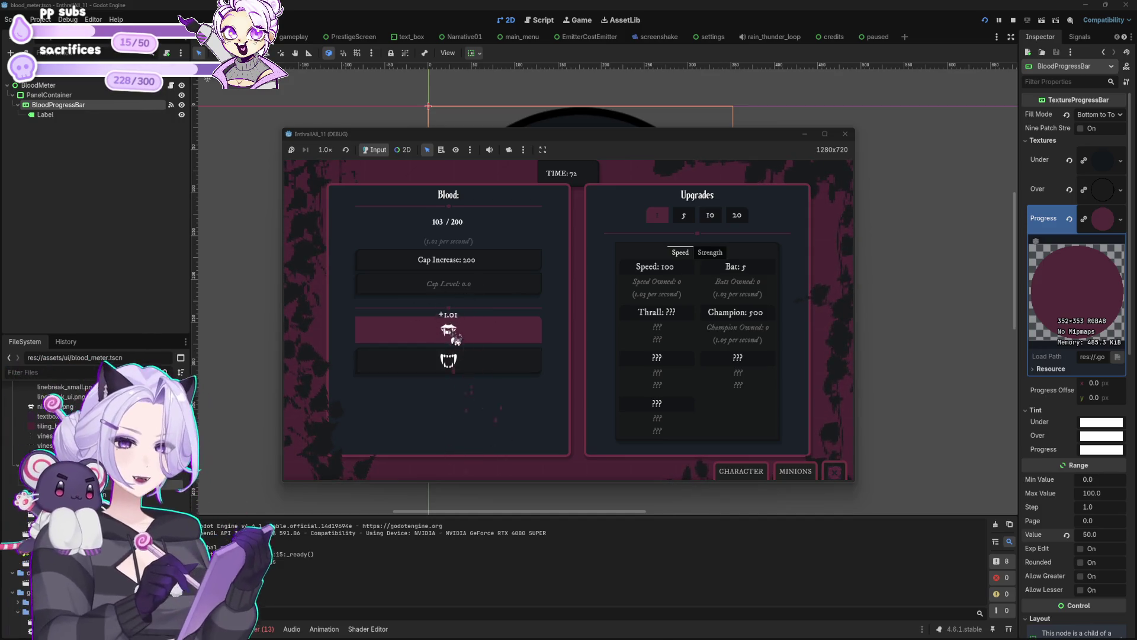
# Buy more Bats and rapidly harvest blood by hand
pyautogui.click(735, 268)
pyautogui.click(735, 268)
pyautogui.click(735, 268)
pyautogui.click(735, 268)
pyautogui.click(735, 268)
pyautogui.click(735, 268)
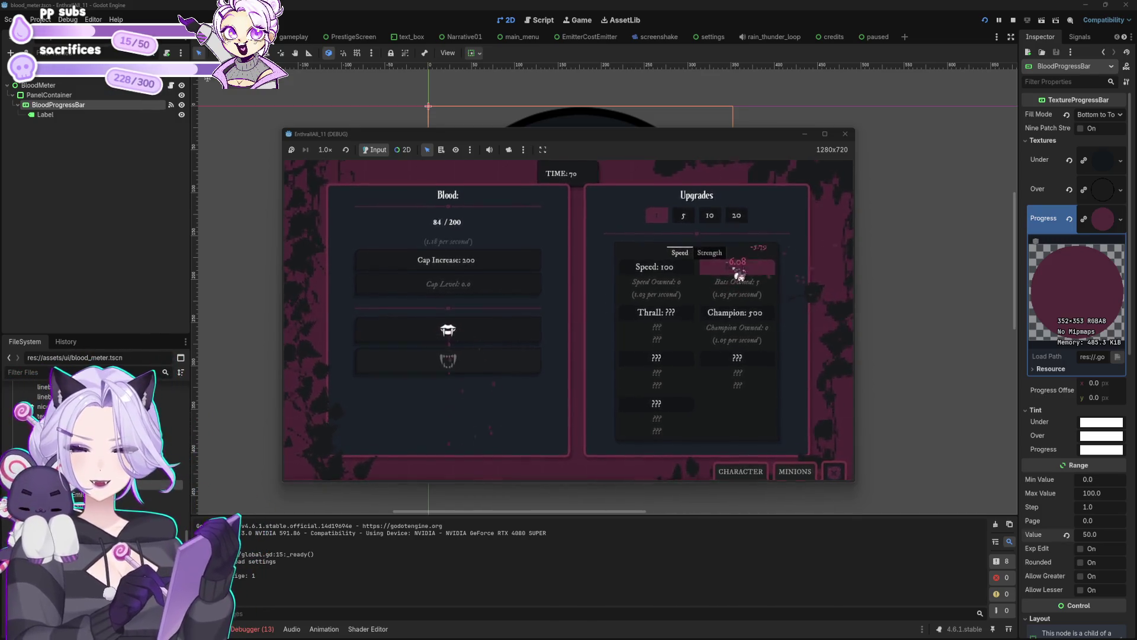
pyautogui.click(513, 332)
pyautogui.click(513, 332)
pyautogui.click(513, 331)
pyautogui.click(513, 332)
pyautogui.click(513, 332)
pyautogui.click(513, 331)
pyautogui.click(513, 332)
pyautogui.click(513, 332)
pyautogui.click(513, 331)
pyautogui.click(513, 332)
pyautogui.click(513, 331)
pyautogui.click(513, 332)
pyautogui.click(513, 332)
pyautogui.click(513, 332)
pyautogui.click(513, 332)
pyautogui.click(513, 331)
pyautogui.click(513, 332)
pyautogui.click(513, 332)
pyautogui.click(513, 332)
pyautogui.click(513, 332)
pyautogui.click(513, 332)
pyautogui.click(513, 332)
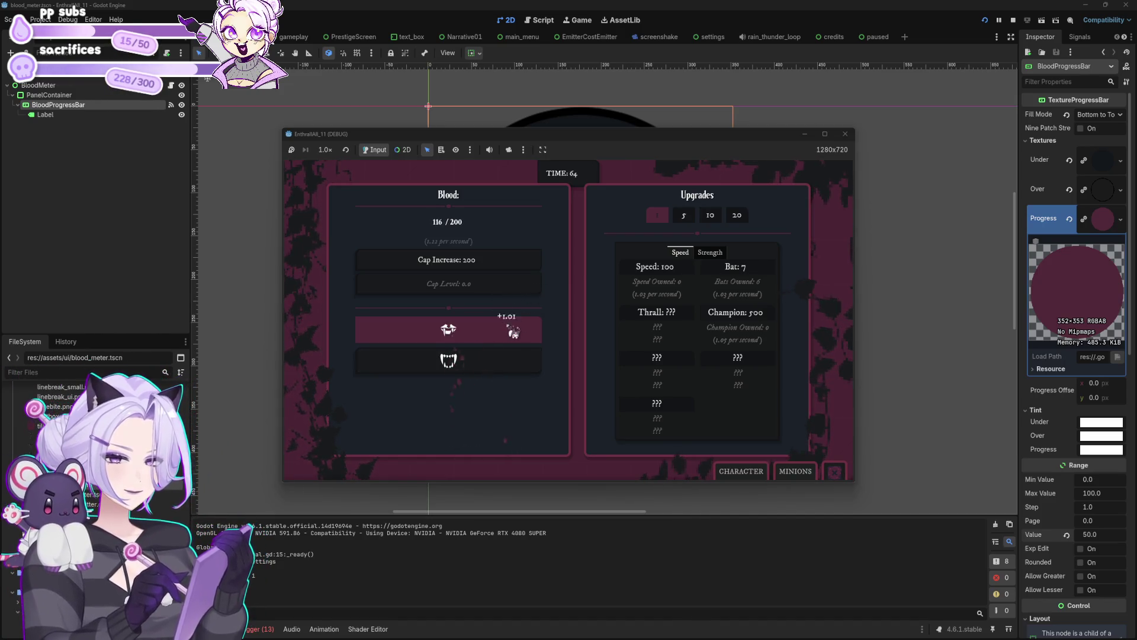
pyautogui.click(513, 331)
pyautogui.click(513, 332)
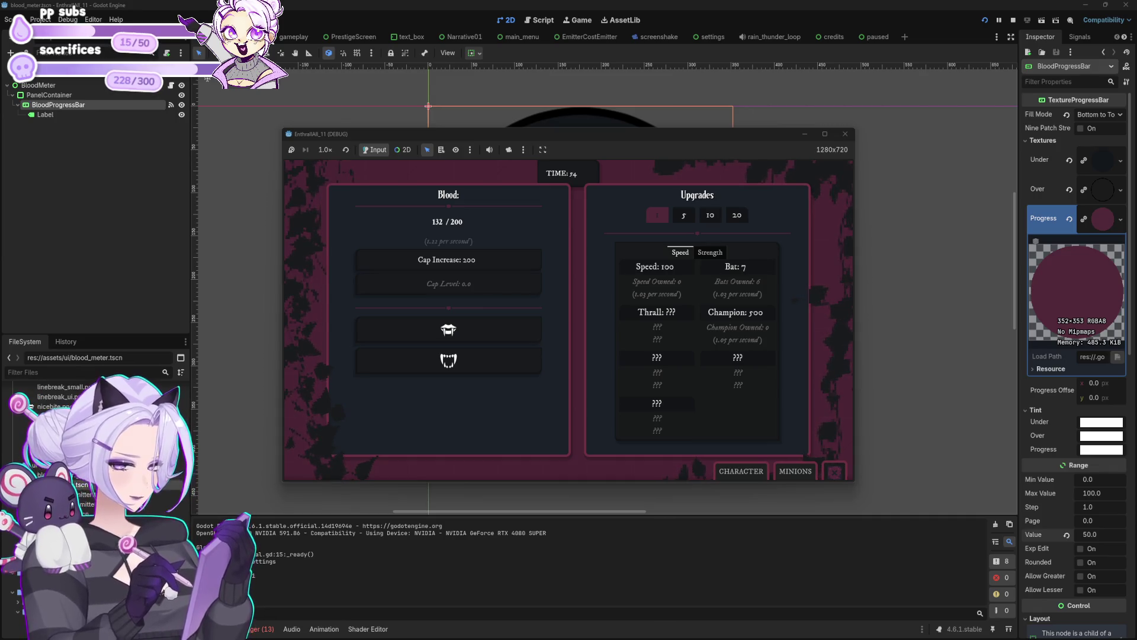
# Gather blood up to 150/200, then close the playtest window
pyautogui.click(500, 323)
pyautogui.click(501, 325)
pyautogui.click(500, 324)
pyautogui.click(500, 325)
pyautogui.click(501, 325)
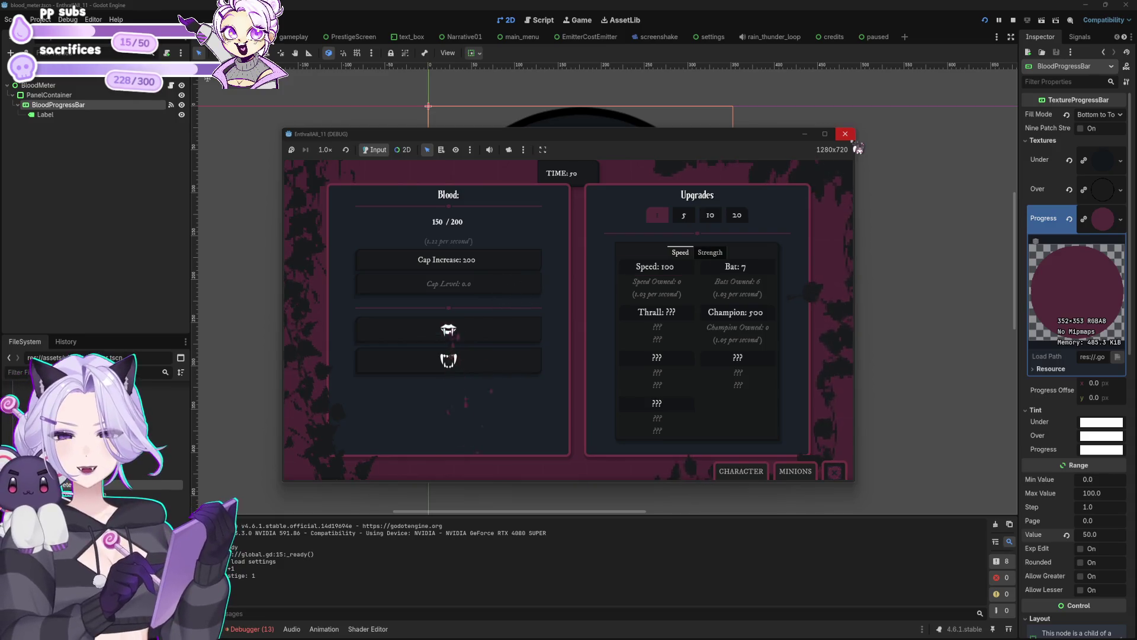
pyautogui.click(853, 141)
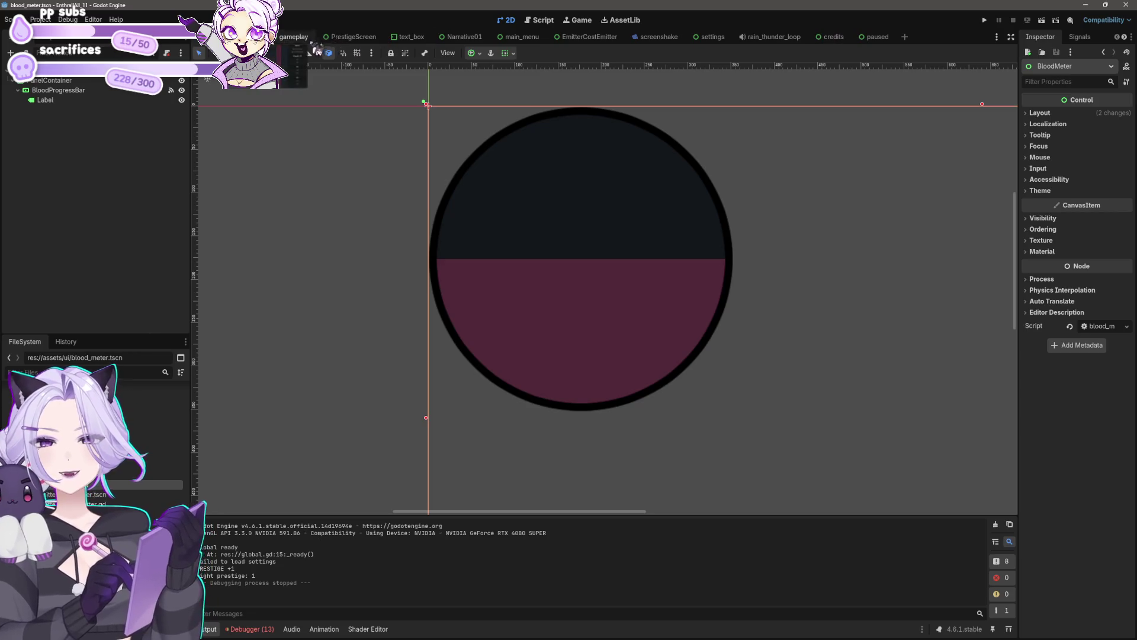
# Switch to the gameplay scene and zoom in on the Blood and Upgrades panels
pyautogui.click(294, 37)
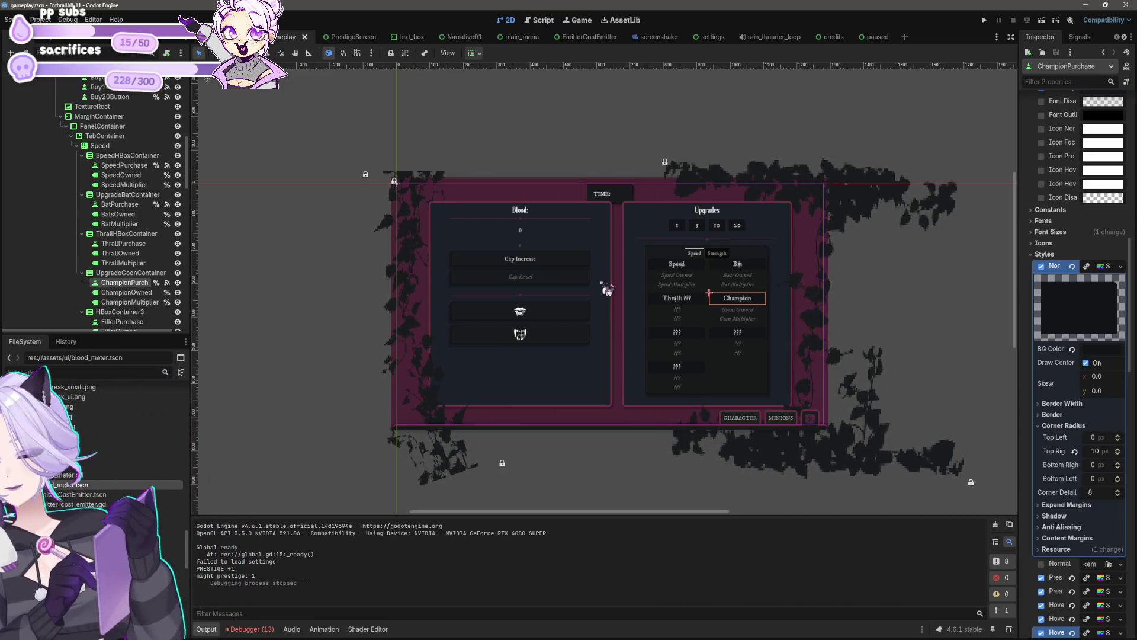
pyautogui.scroll(2, 610, 290)
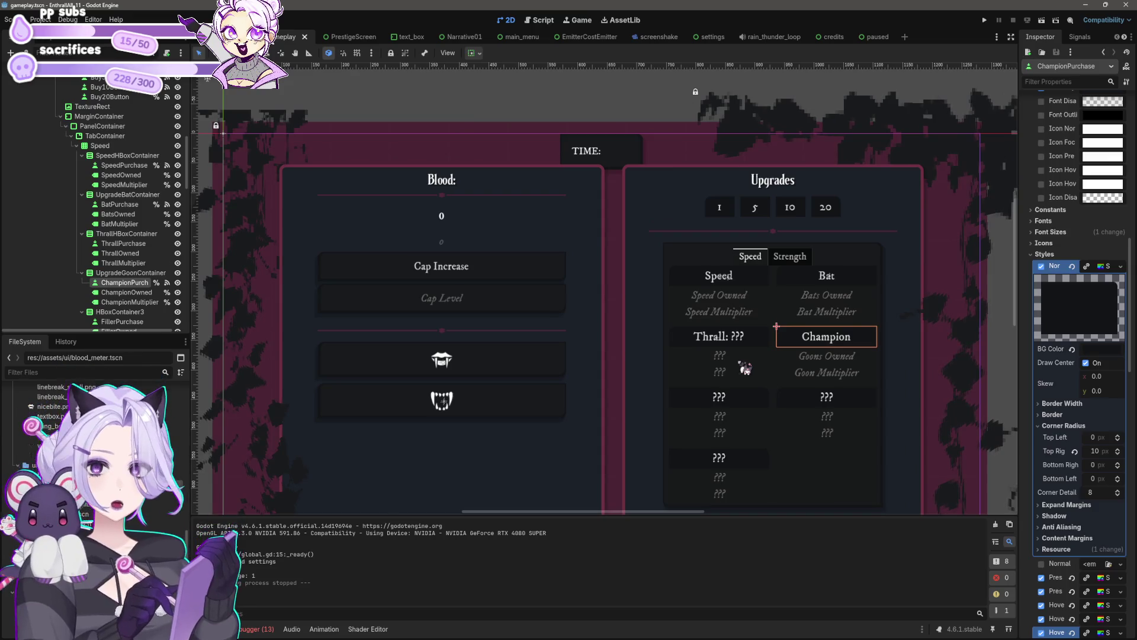
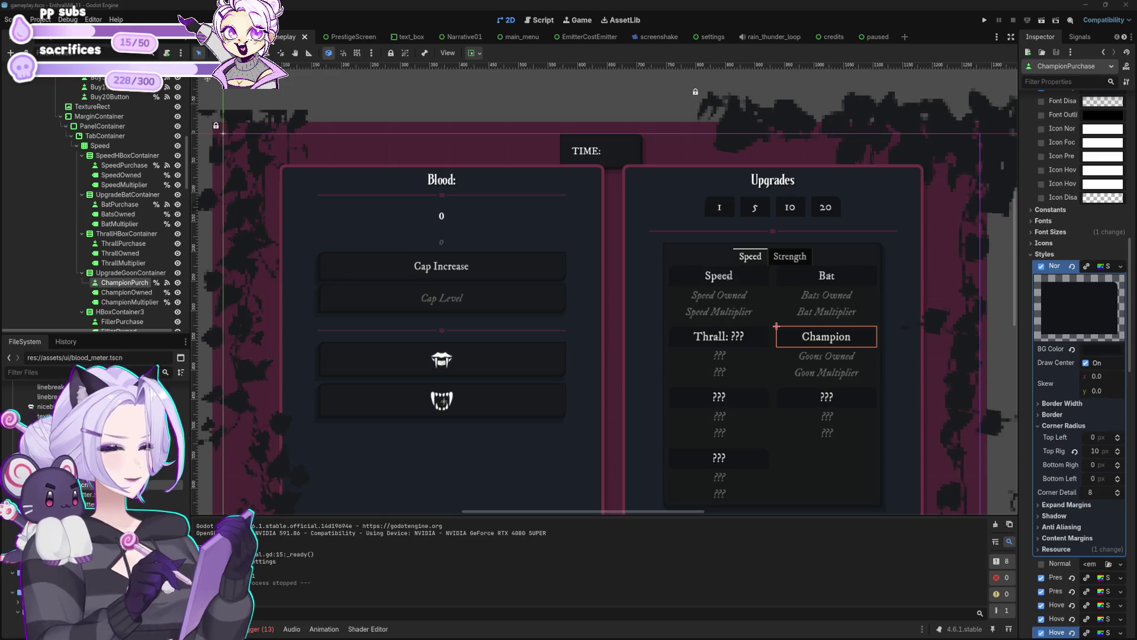
# Deselect the ChampionPurchase button and zoom the 2D viewport to frame the Blood and Upgrades panels
pyautogui.scroll(-4, 691, 237)
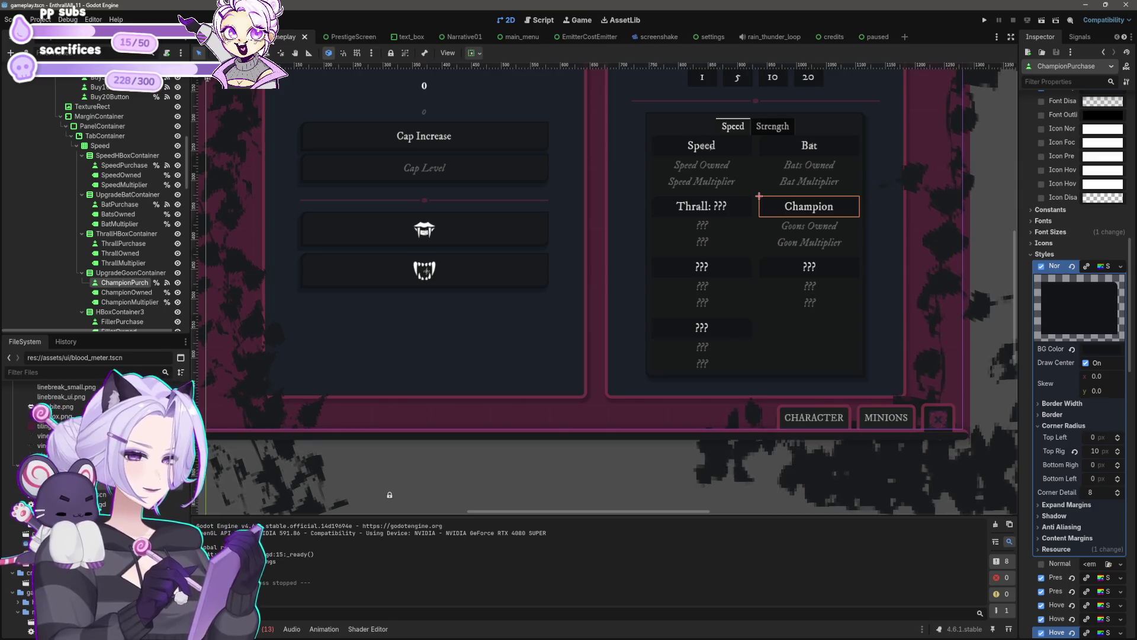
pyautogui.scroll(2, 827, 70)
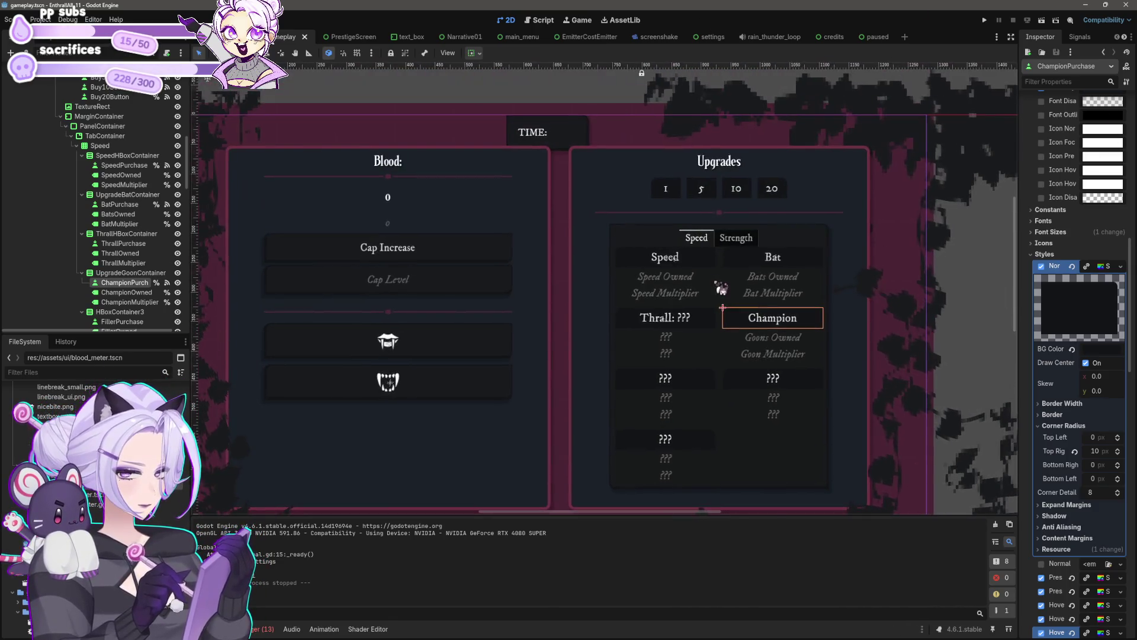
pyautogui.scroll(-2, 660, 233)
pyautogui.click(548, 462)
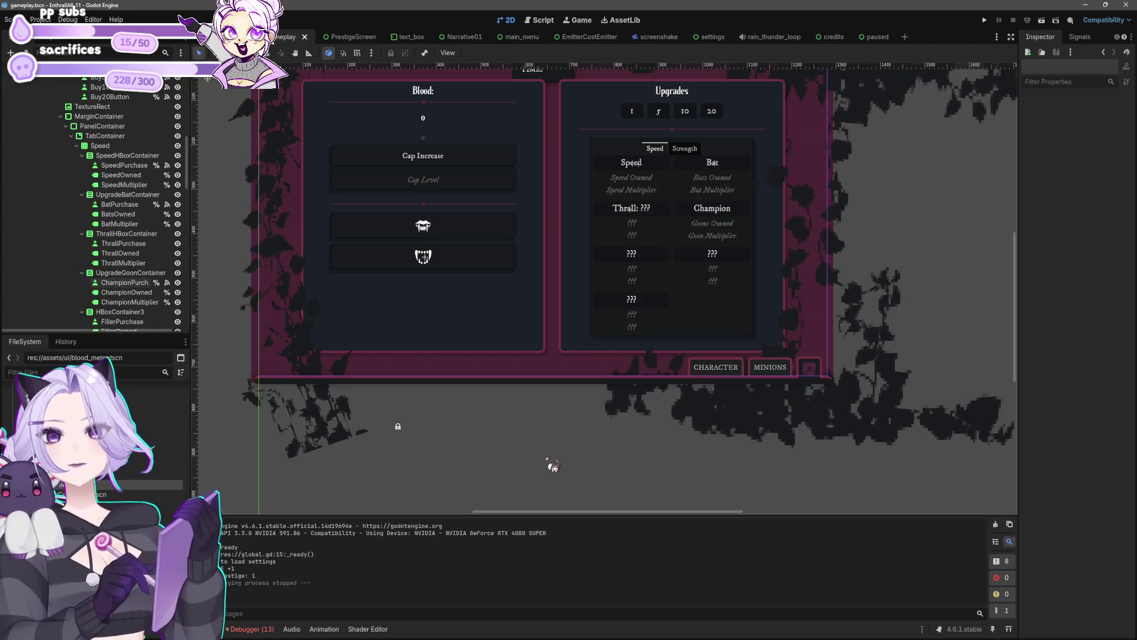
pyautogui.scroll(1, 684, 300)
pyautogui.scroll(1, 682, 330)
pyautogui.scroll(-1, 682, 329)
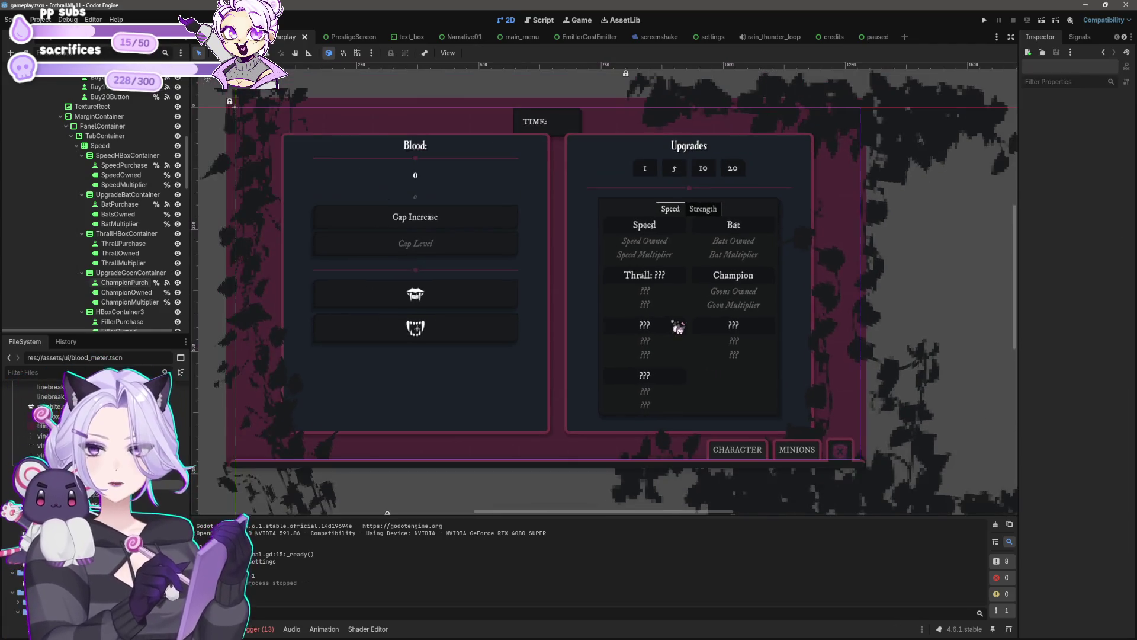